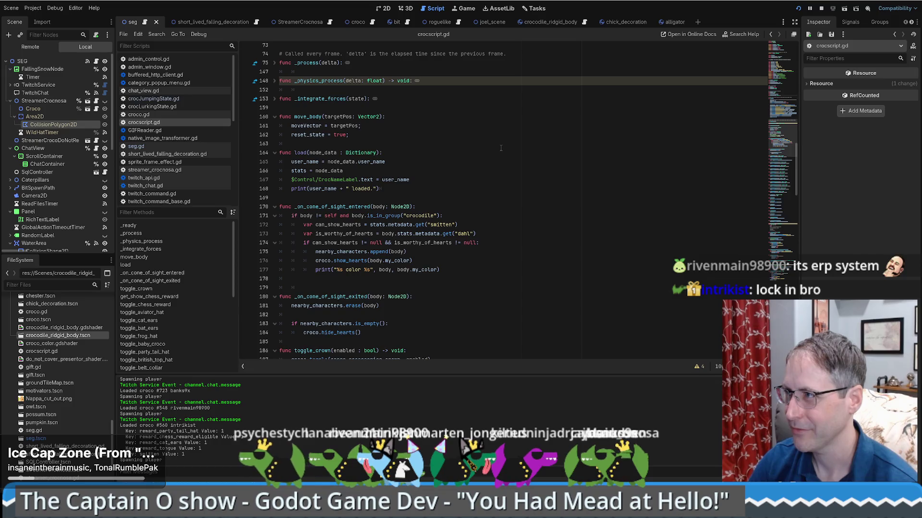
Step: Review crocscript.gd's accessory toggle functions, then bring up the StreamerCrocnosa scene
{"action": "scroll", "coordinate": [498, 185], "scroll_direction": "down", "scroll_amount": 8}
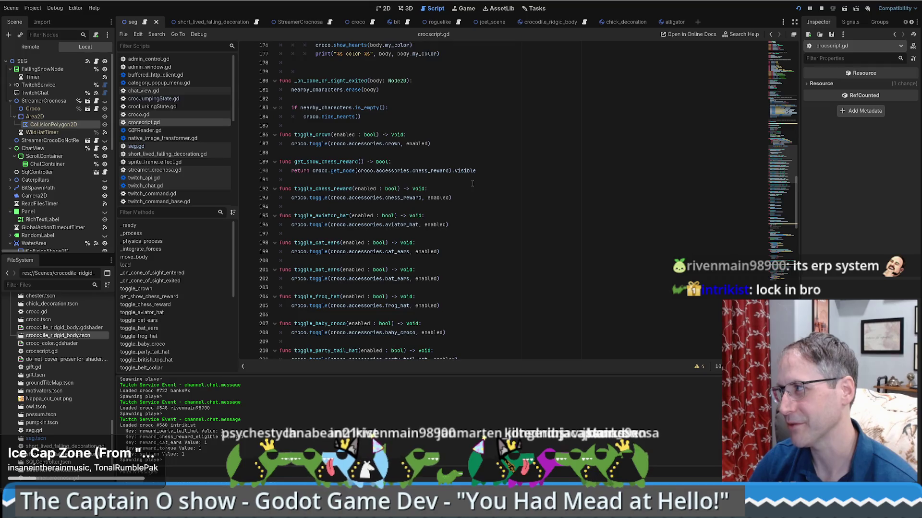
{"action": "scroll", "coordinate": [473, 184], "scroll_direction": "down", "scroll_amount": 3}
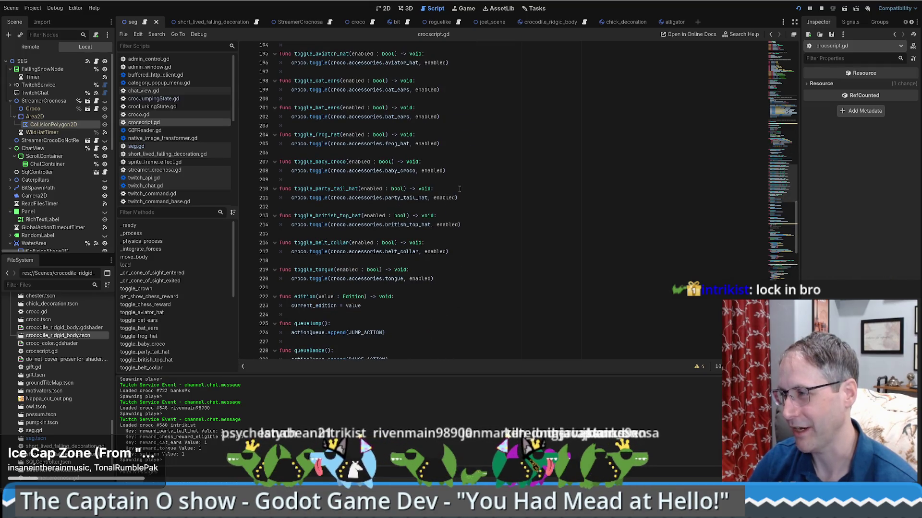
{"action": "scroll", "coordinate": [462, 195], "scroll_direction": "down", "scroll_amount": 2}
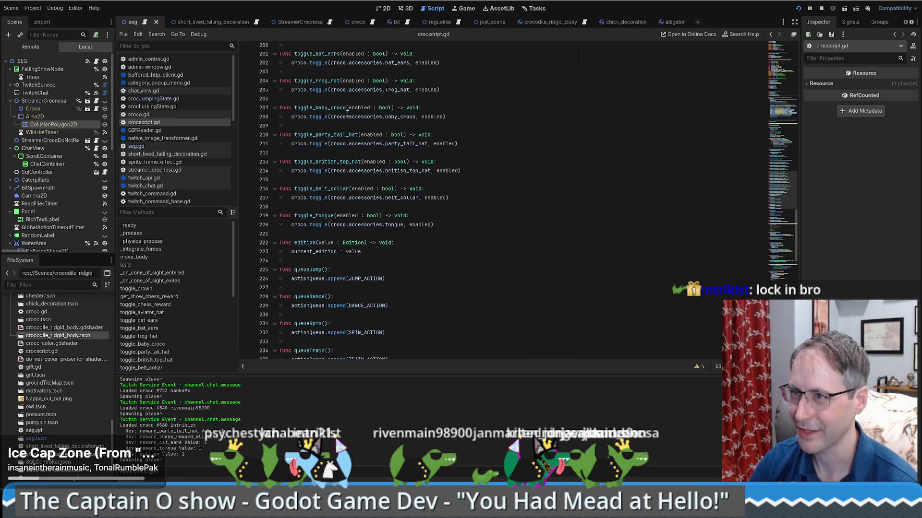
{"action": "scroll", "coordinate": [476, 107], "scroll_direction": "up", "scroll_amount": 5}
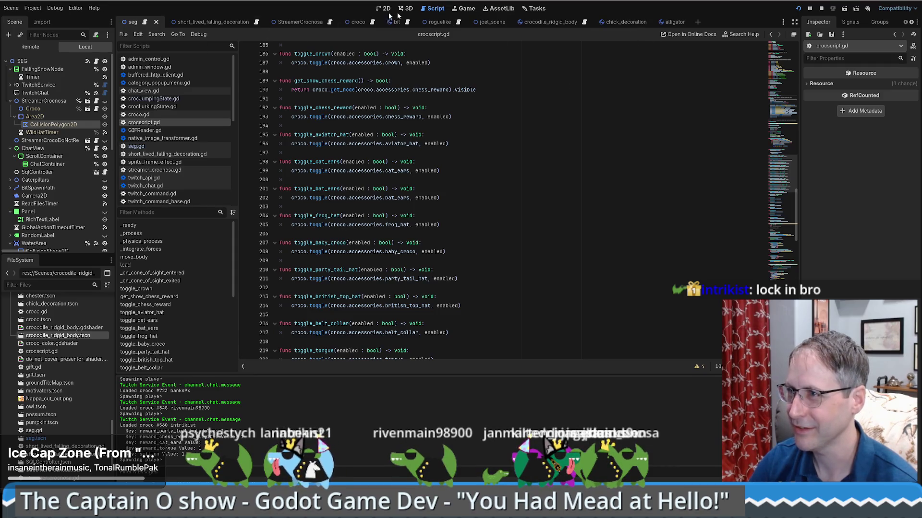
{"action": "left_click", "coordinate": [317, 24]}
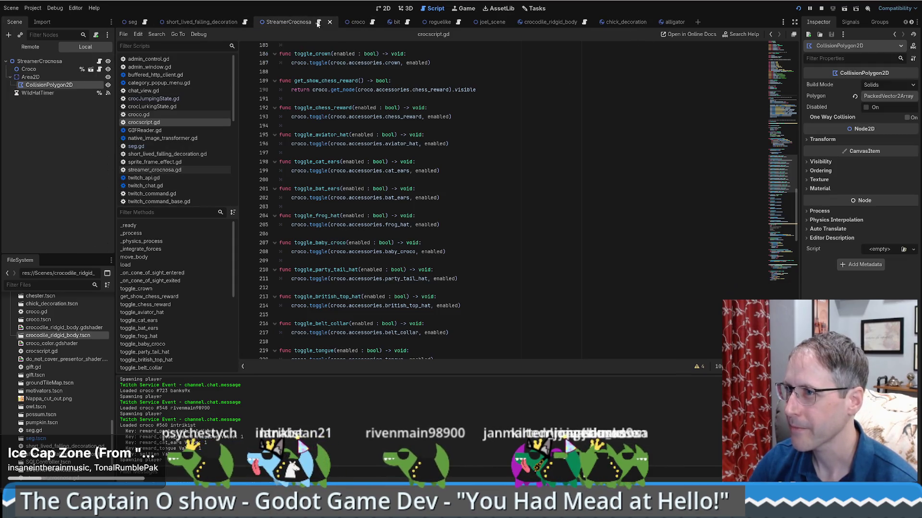
Step: Close StreamerCrocnosa, show crocodile_ridgid_body, and strip String from actionQueue's Array type on line 5
{"action": "left_click", "coordinate": [329, 22]}
{"action": "left_click", "coordinate": [489, 24]}
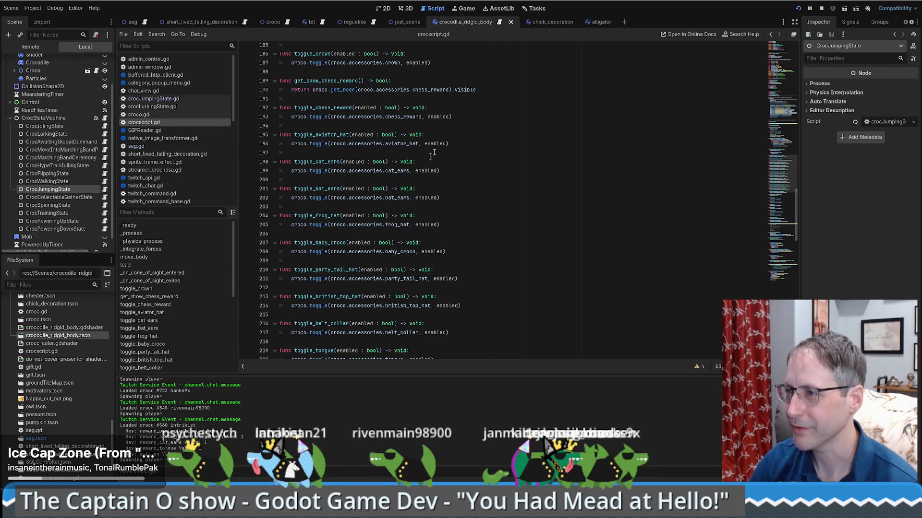
{"action": "scroll", "coordinate": [456, 164], "scroll_direction": "up", "scroll_amount": 20}
{"action": "scroll", "coordinate": [787, 113], "scroll_direction": "up", "scroll_amount": 5}
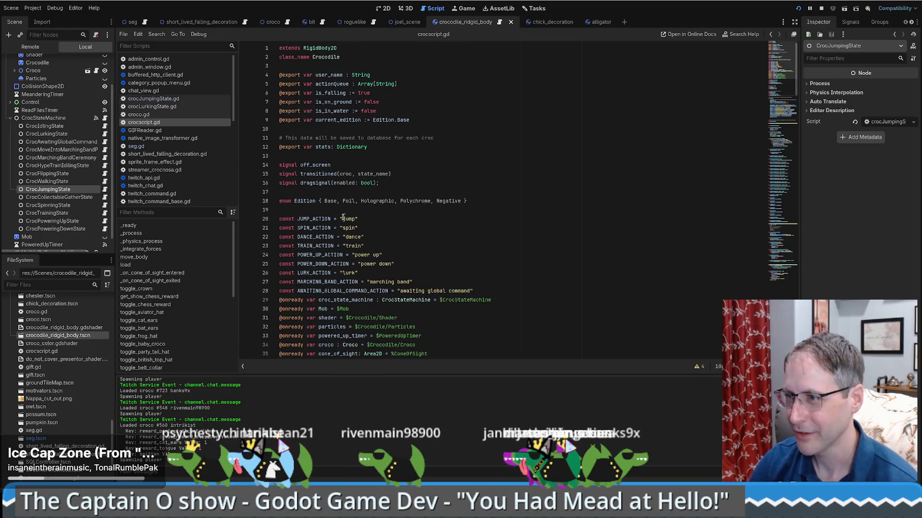
{"action": "double_click", "coordinate": [308, 219]}
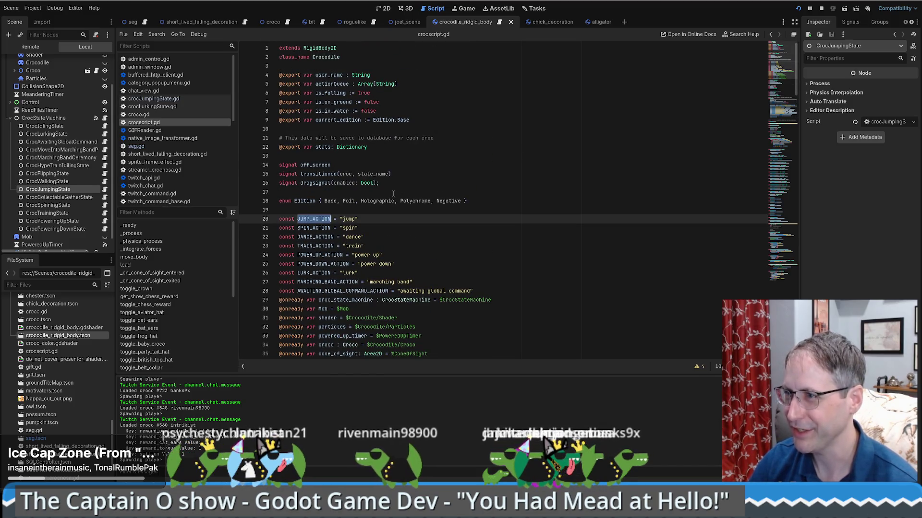
{"action": "left_click", "coordinate": [374, 84]}
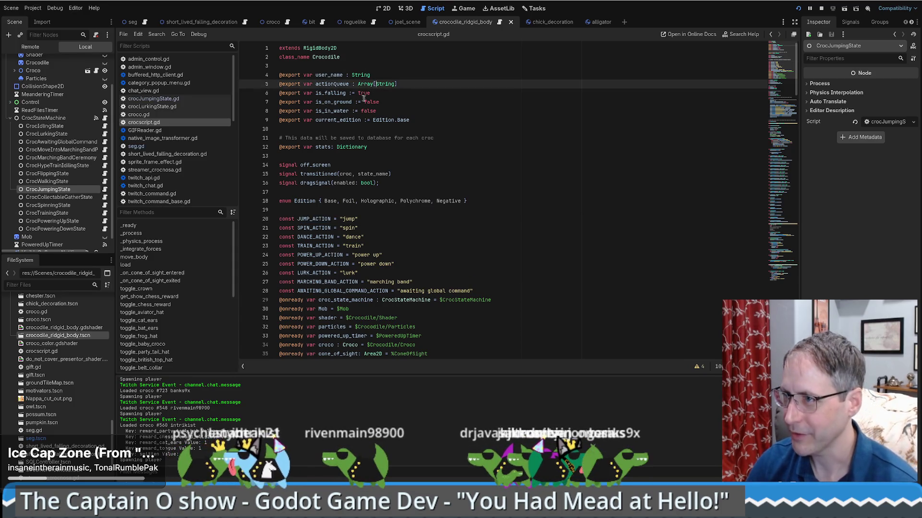
{"action": "key", "text": "ctrl+shift+Left"}
{"action": "key", "text": "BackSpace"}
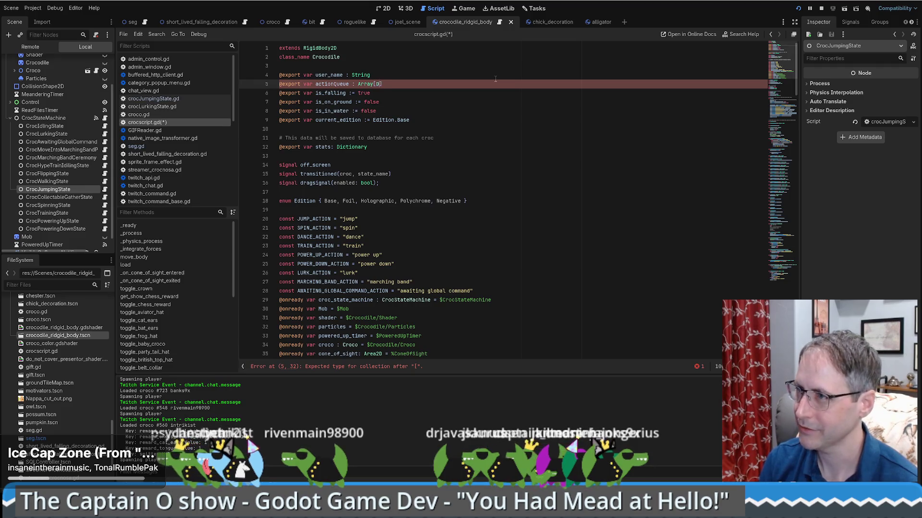
{"action": "key", "text": "Return"}
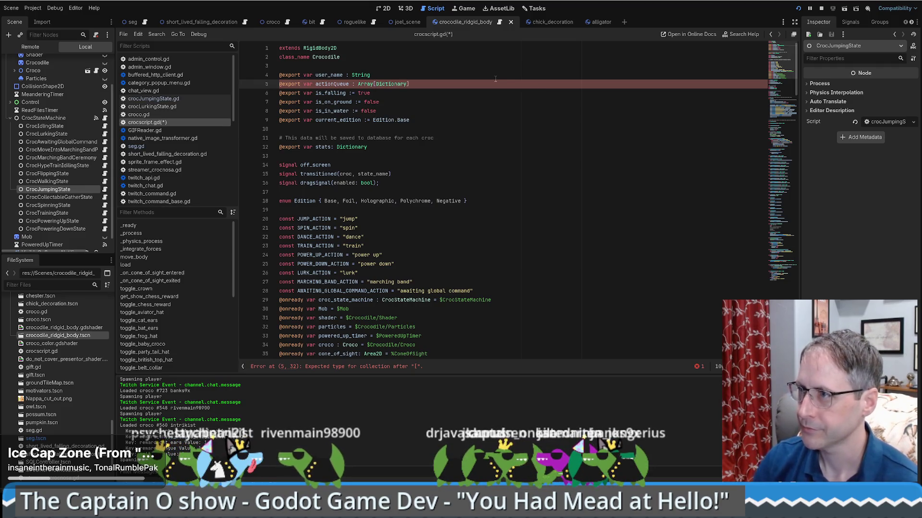
{"action": "left_click", "coordinate": [383, 84], "text": "ctrl"}
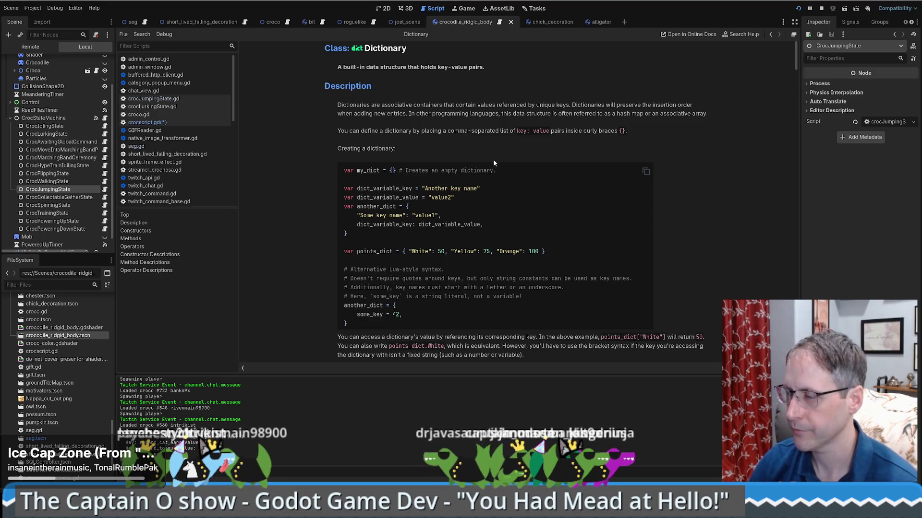
{"action": "key", "text": "alt+Left"}
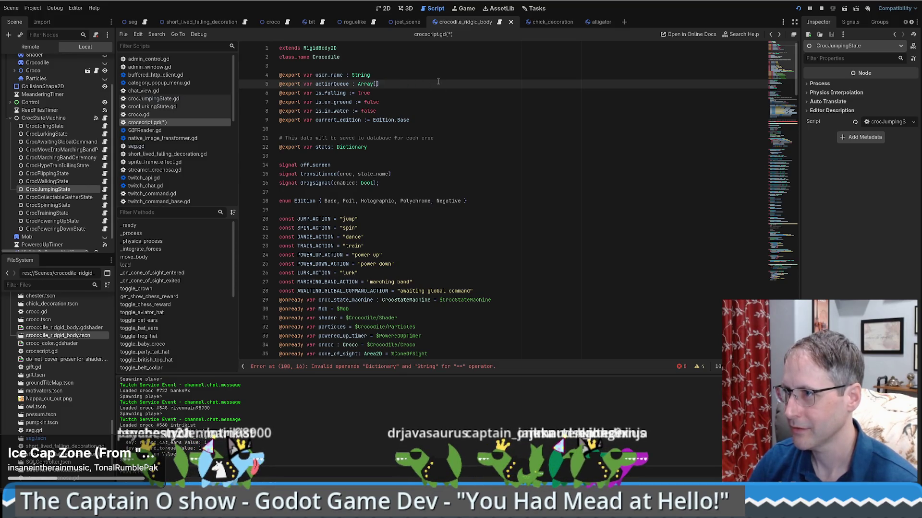
{"action": "type", "text": "String"}
{"action": "key", "text": "ctrl+s"}
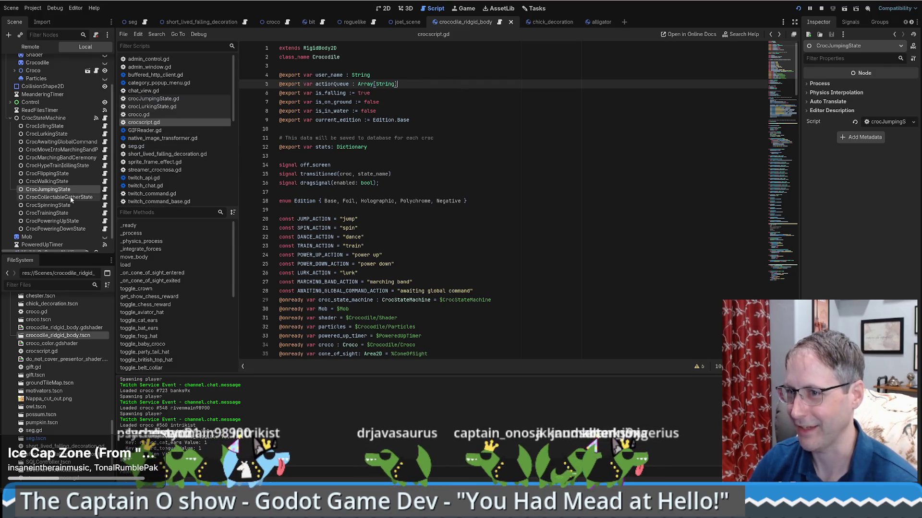
{"action": "scroll", "coordinate": [85, 388], "scroll_direction": "down", "scroll_amount": 3}
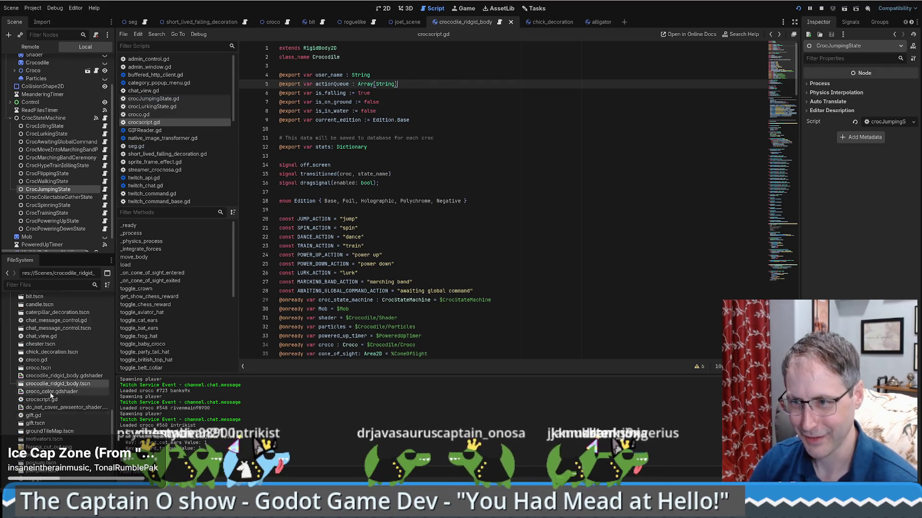
{"action": "scroll", "coordinate": [14, 391], "scroll_direction": "down", "scroll_amount": 3}
Step: Expand the Scripts folder, start a new scene there, then cancel the Create New Scene dialog
{"action": "left_click", "coordinate": [11, 390]}
{"action": "scroll", "coordinate": [99, 400], "scroll_direction": "down", "scroll_amount": 3}
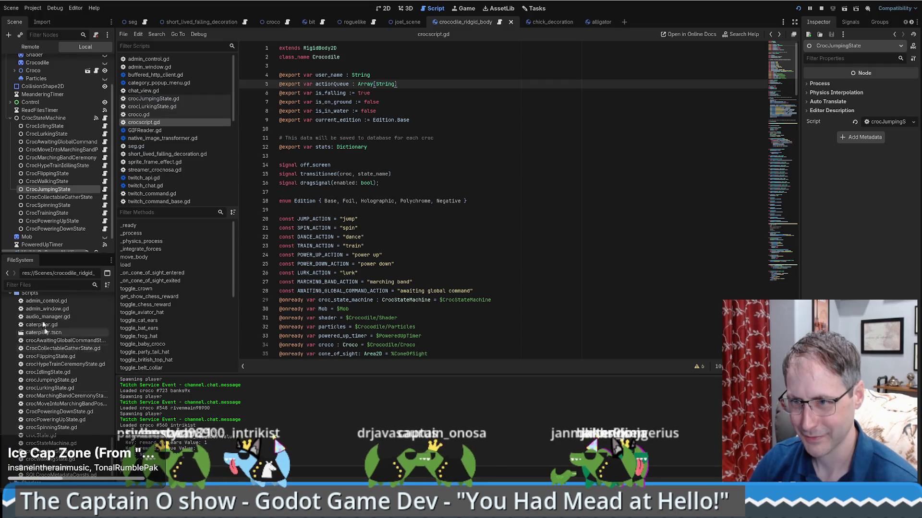
{"action": "right_click", "coordinate": [32, 318]}
{"action": "mouse_move", "coordinate": [96, 327]}
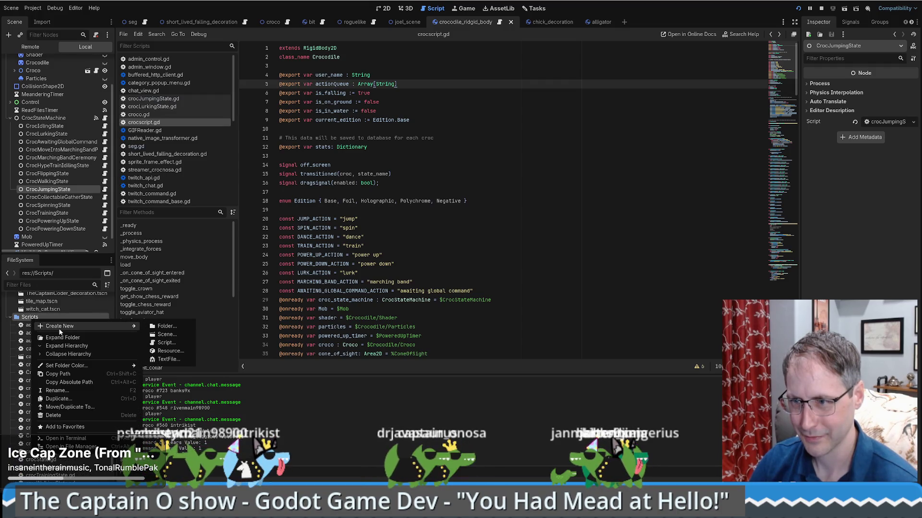
{"action": "left_click", "coordinate": [172, 336]}
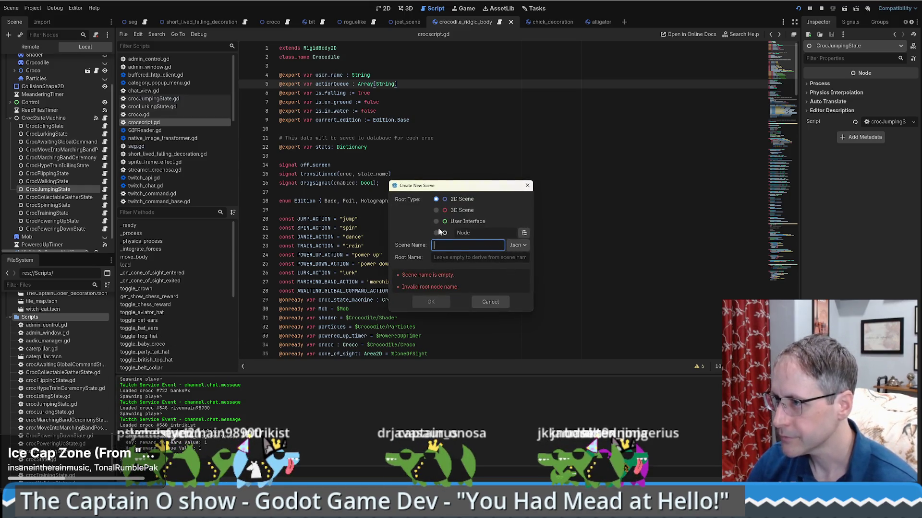
{"action": "left_click", "coordinate": [518, 245]}
{"action": "left_click", "coordinate": [518, 254]}
{"action": "left_click", "coordinate": [490, 302]}
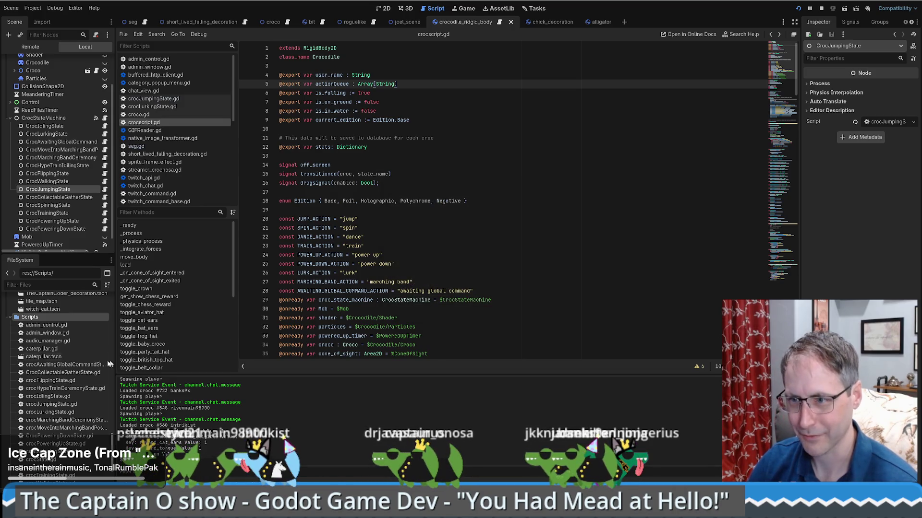
Step: Start a new script in the Scripts folder with the default template turned off
{"action": "right_click", "coordinate": [38, 319]}
{"action": "mouse_move", "coordinate": [96, 324]}
{"action": "left_click", "coordinate": [184, 346]}
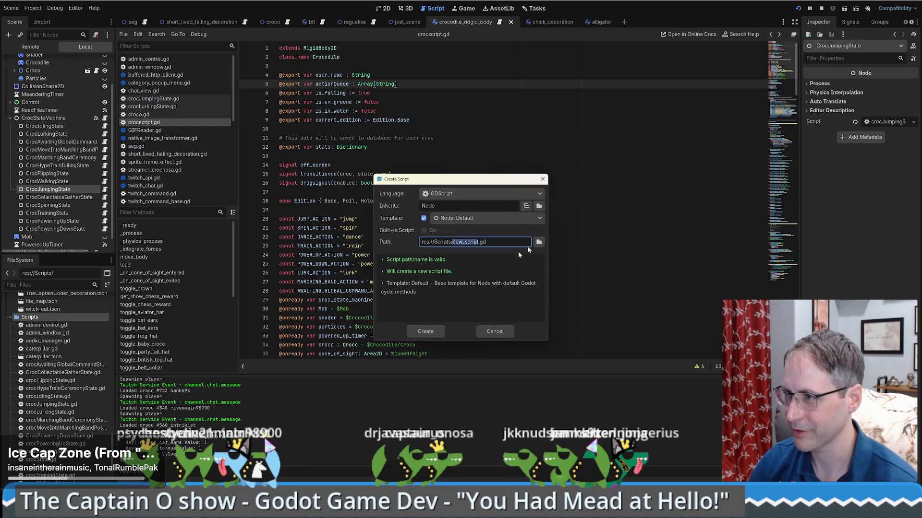
{"action": "left_click", "coordinate": [474, 206]}
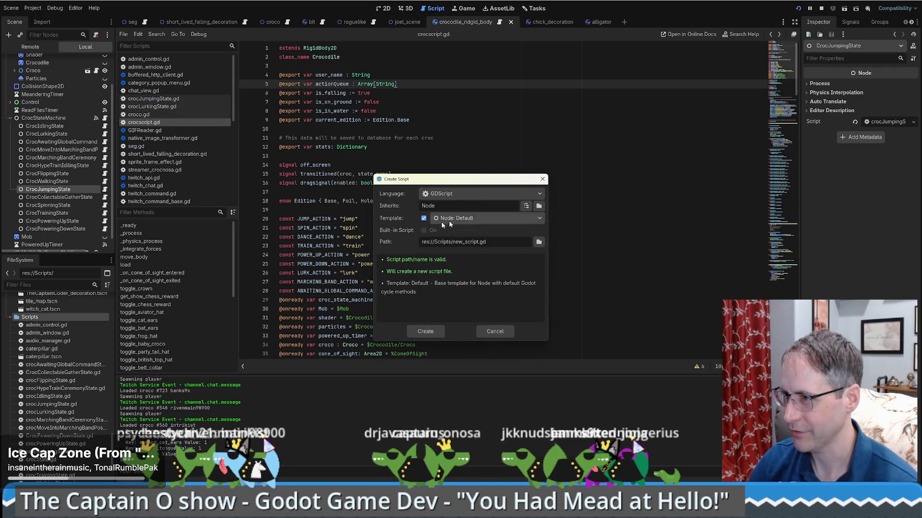
{"action": "left_click", "coordinate": [424, 218]}
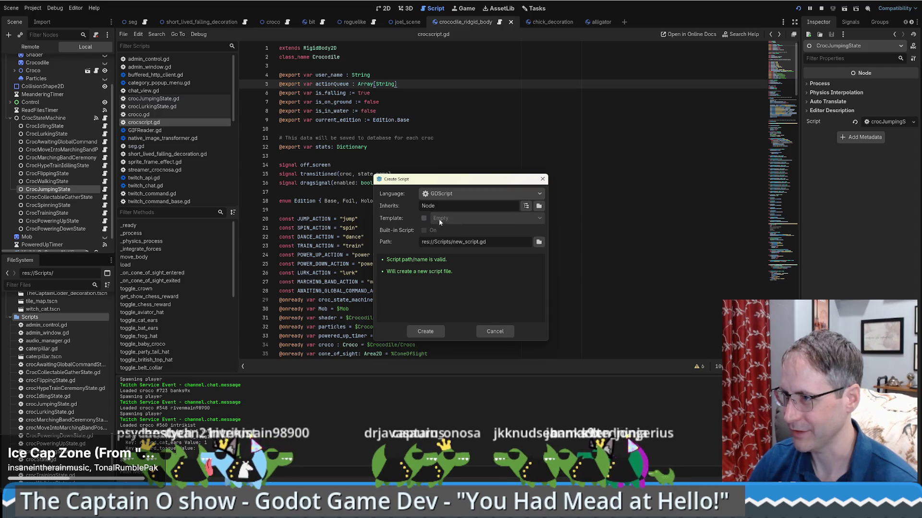
Step: Set the new script's inherited class to Object
{"action": "left_click", "coordinate": [527, 206]}
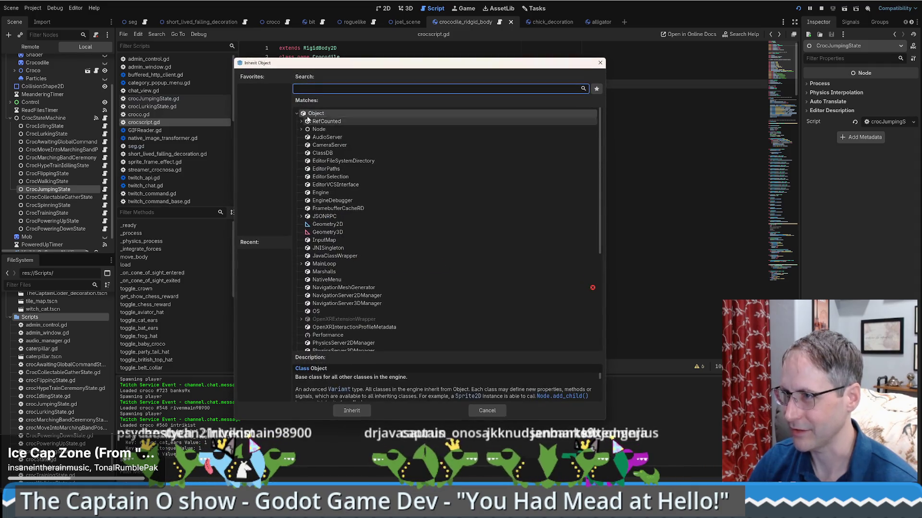
{"action": "left_click", "coordinate": [323, 113]}
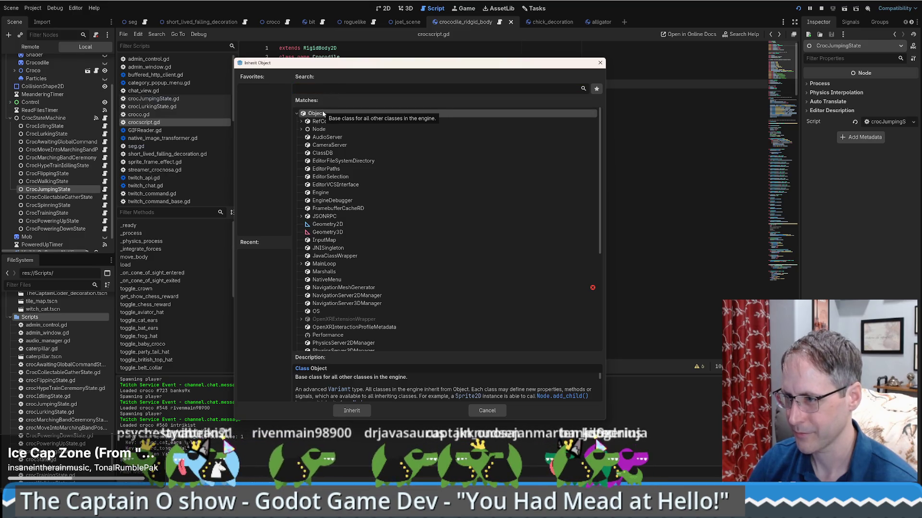
{"action": "left_click", "coordinate": [319, 85]}
{"action": "type", "text": "res"}
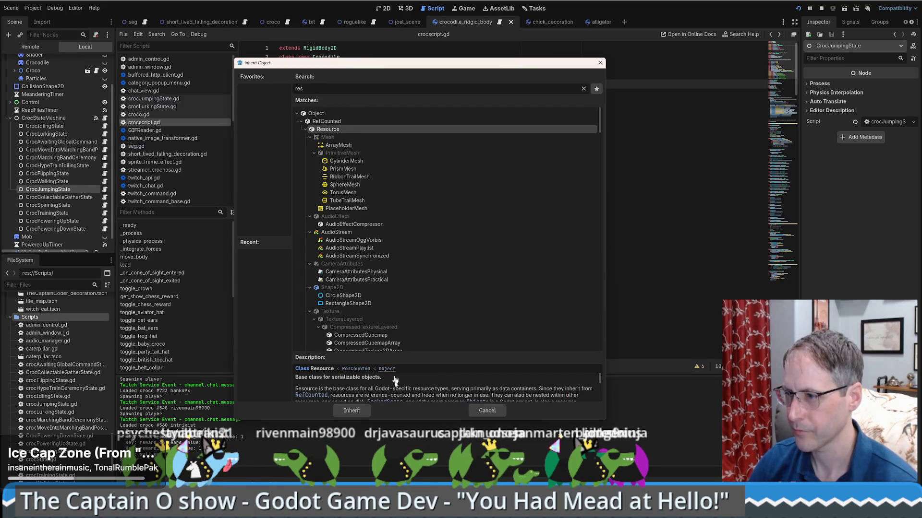
{"action": "scroll", "coordinate": [452, 395], "scroll_direction": "down", "scroll_amount": 1}
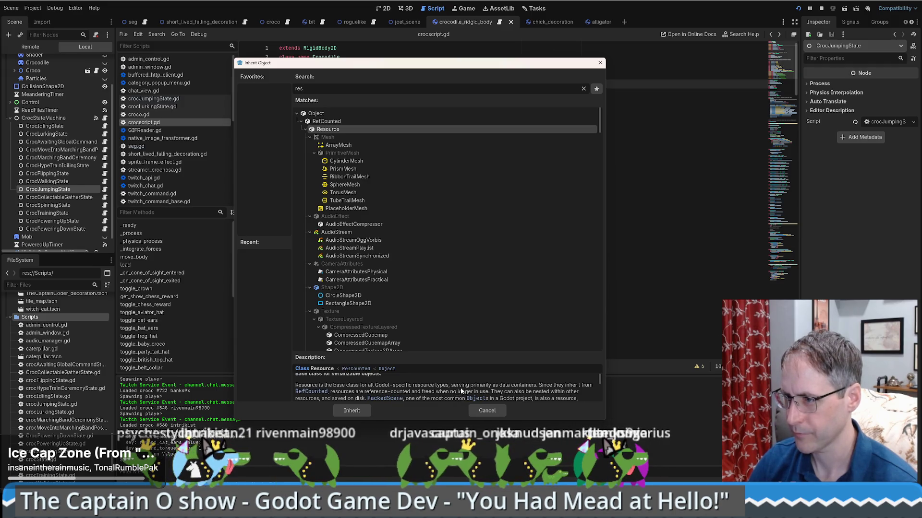
{"action": "scroll", "coordinate": [451, 398], "scroll_direction": "up", "scroll_amount": 1}
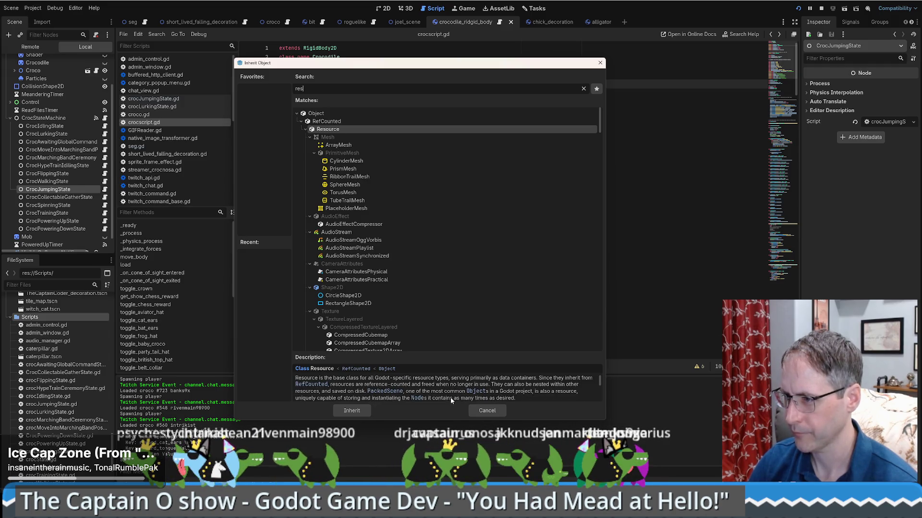
{"action": "left_click", "coordinate": [315, 113]}
{"action": "left_click", "coordinate": [351, 411]}
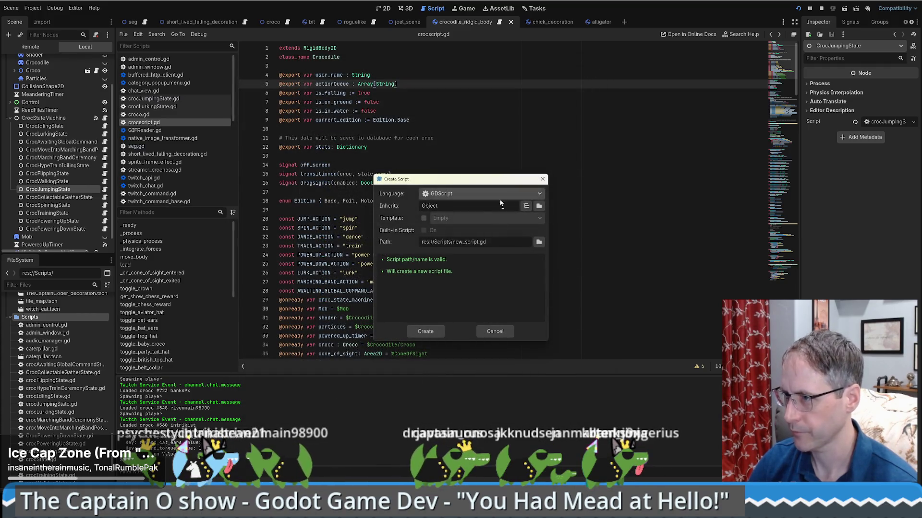
Step: Name the script res://Scripts/actionQueue.gd and create it
{"action": "double_click", "coordinate": [478, 243]}
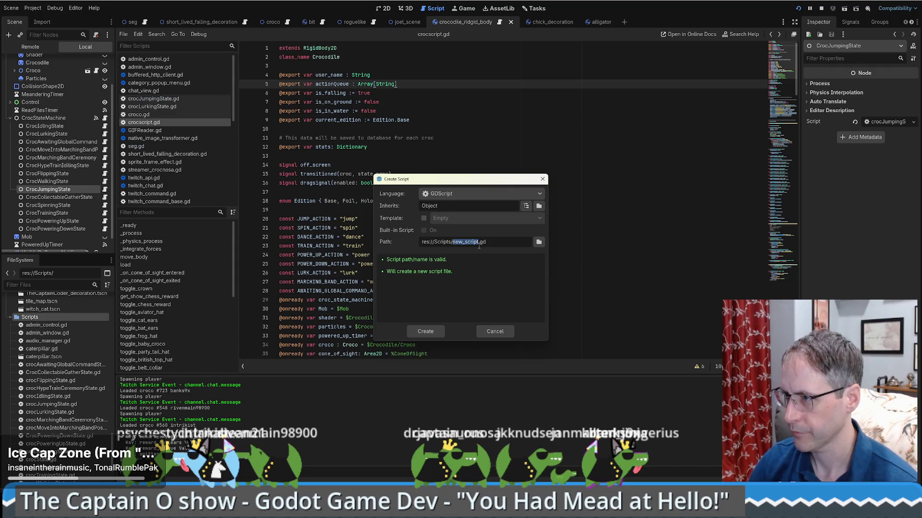
{"action": "type", "text": "Act"}
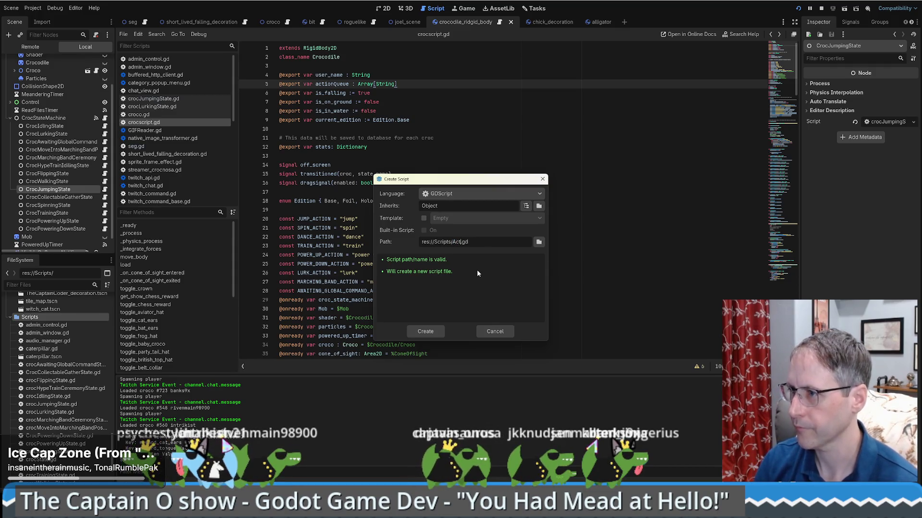
{"action": "type", "text": "ionQueu"}
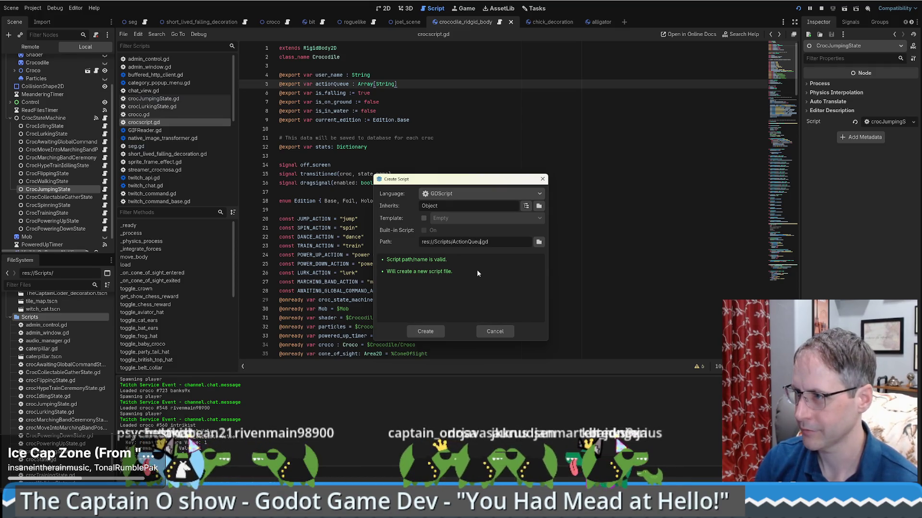
{"action": "key", "text": "BackSpace"}
{"action": "key", "text": "BackSpace"}
{"action": "key", "text": "BackSpace"}
{"action": "type", "text": "action"}
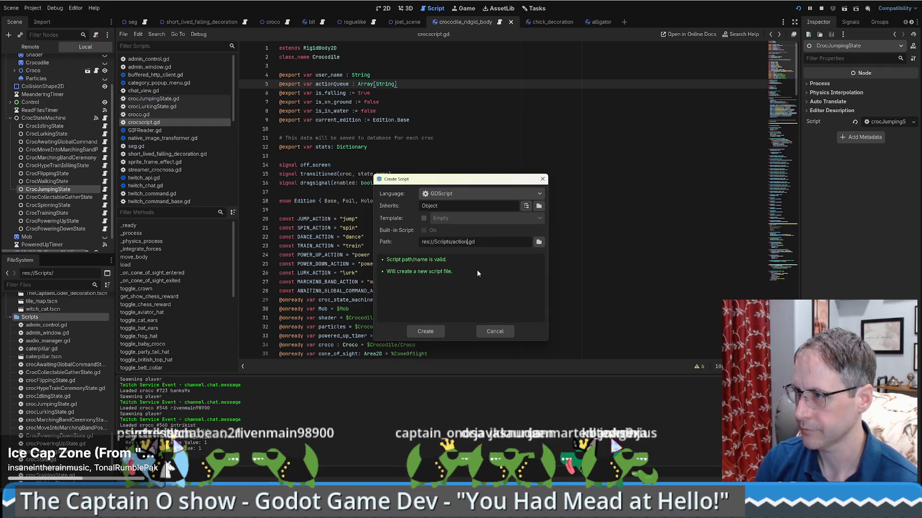
{"action": "type", "text": "Queue"}
{"action": "left_click", "coordinate": [425, 331]}
{"action": "left_click", "coordinate": [387, 104]}
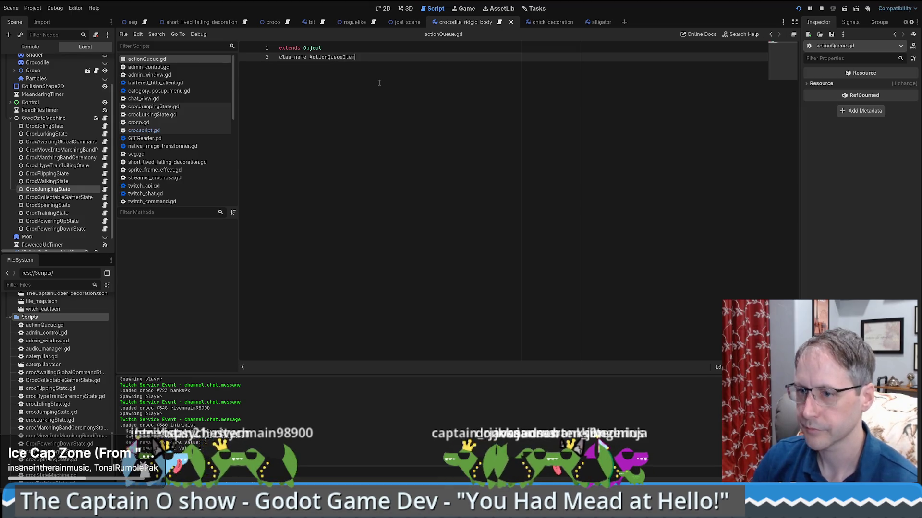
Step: Correct the class_name ActionQueueItem line and save the script
{"action": "double_click", "coordinate": [330, 57]}
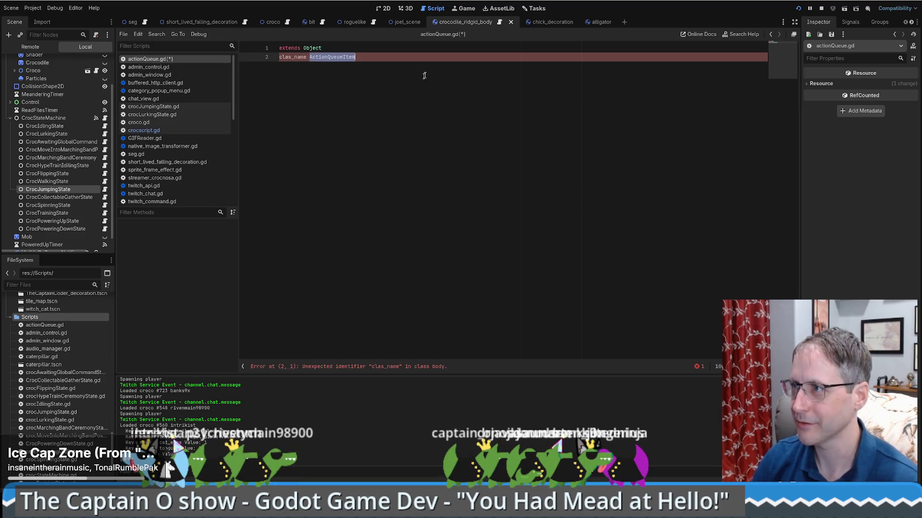
{"action": "key", "text": "ctrl+s"}
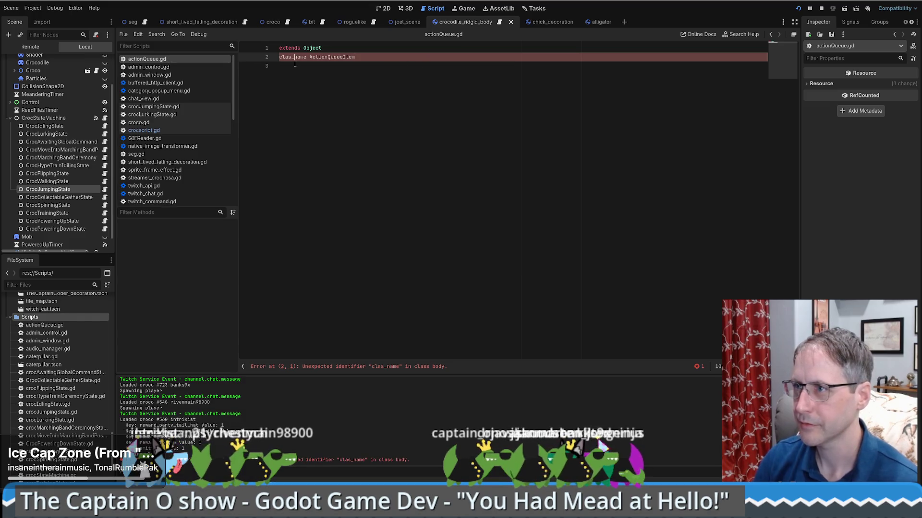
{"action": "type", "text": "s"}
{"action": "key", "text": "ctrl+s"}
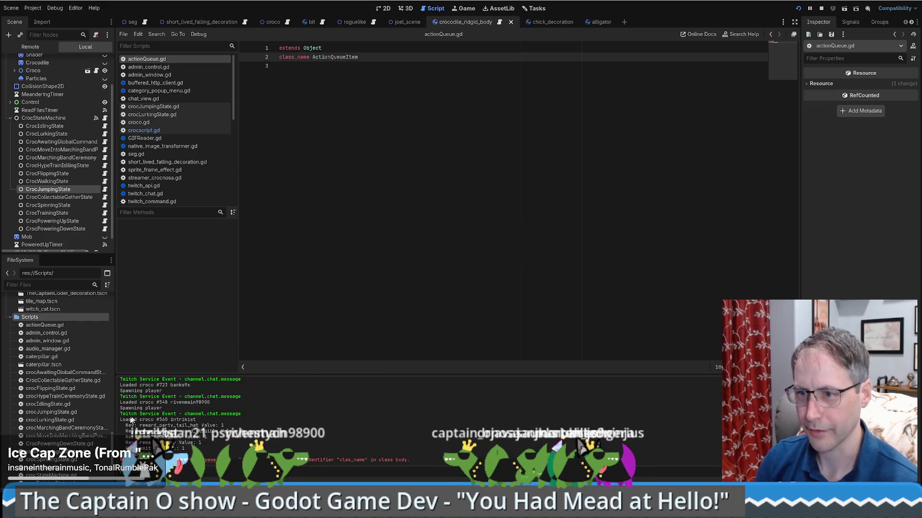
Step: Rename actionQueue.gd to actionQueueItem.gd in the FileSystem
{"action": "left_click", "coordinate": [38, 325]}
{"action": "key", "text": "F2"}
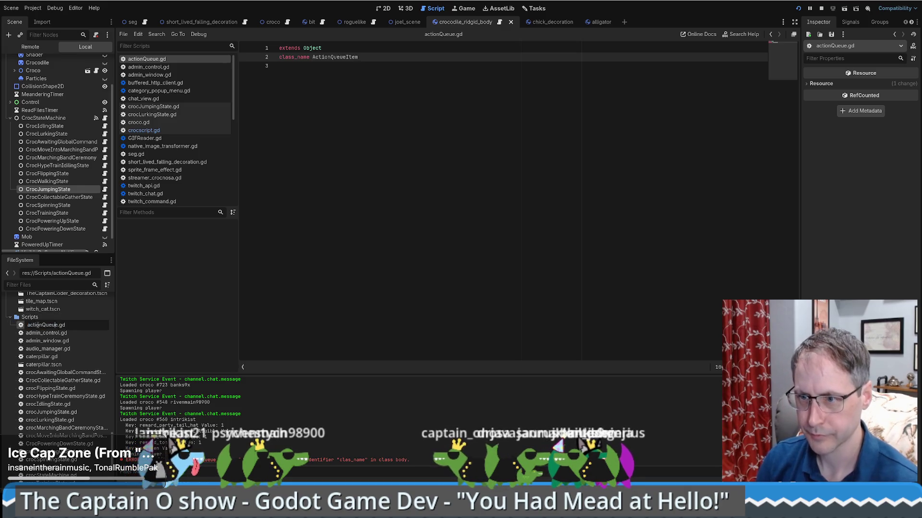
{"action": "type", "text": "m"}
{"action": "key", "text": "Return"}
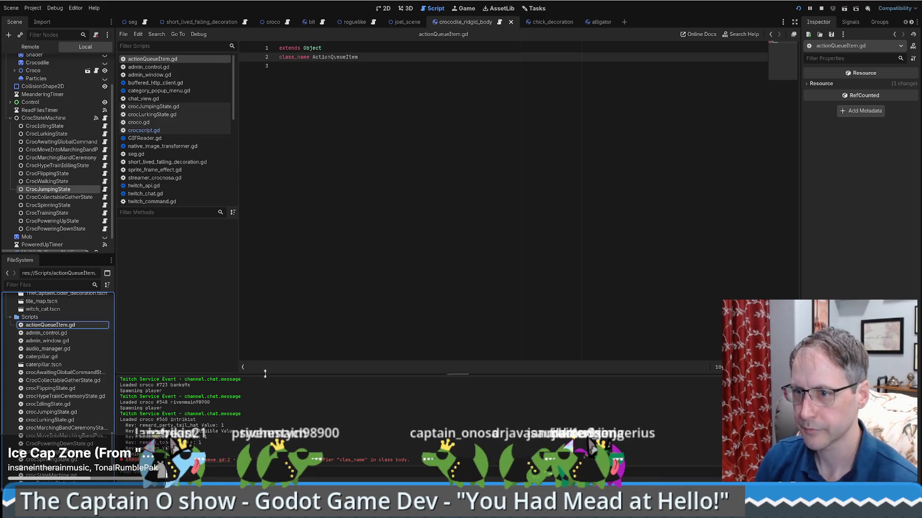
{"action": "left_click", "coordinate": [546, 122]}
Step: Declare a non-exported var Action : String and a Message Dictionary variable, then save
{"action": "key", "text": "Return"}
{"action": "type", "text": "@export"}
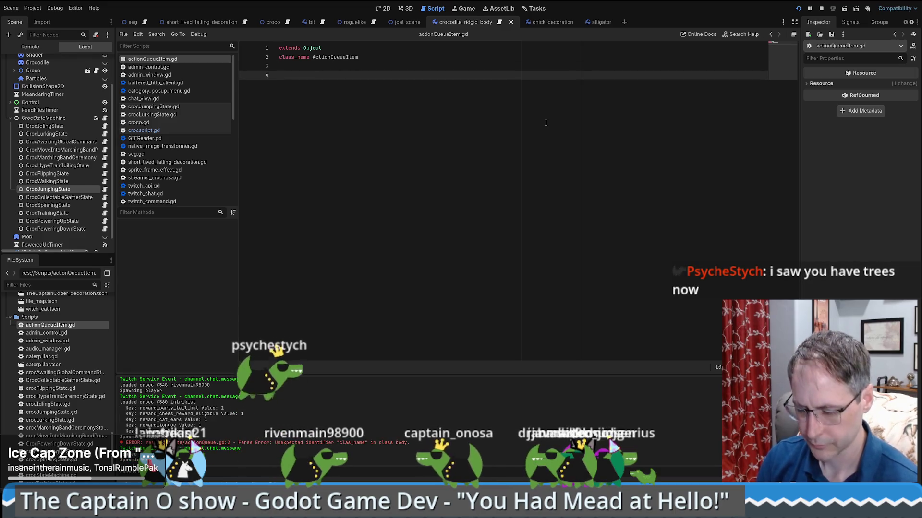
{"action": "type", "text": " var N"}
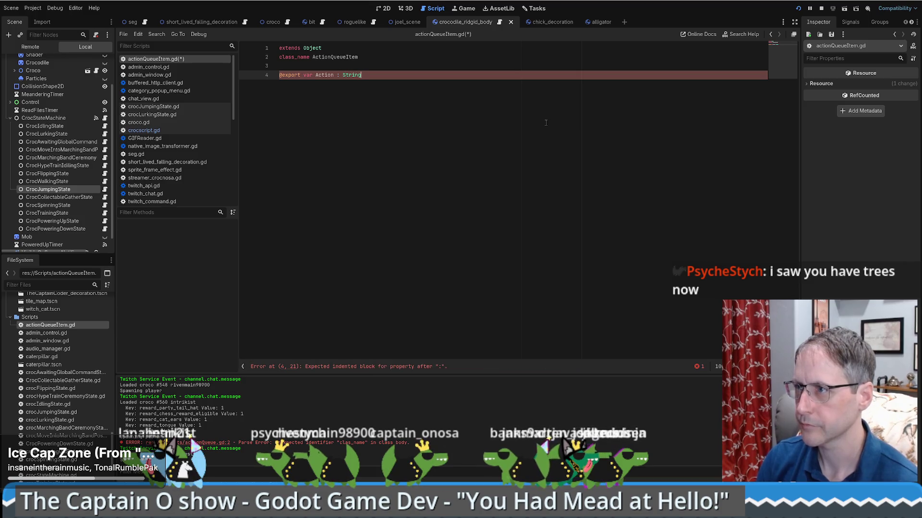
{"action": "key", "text": "Return"}
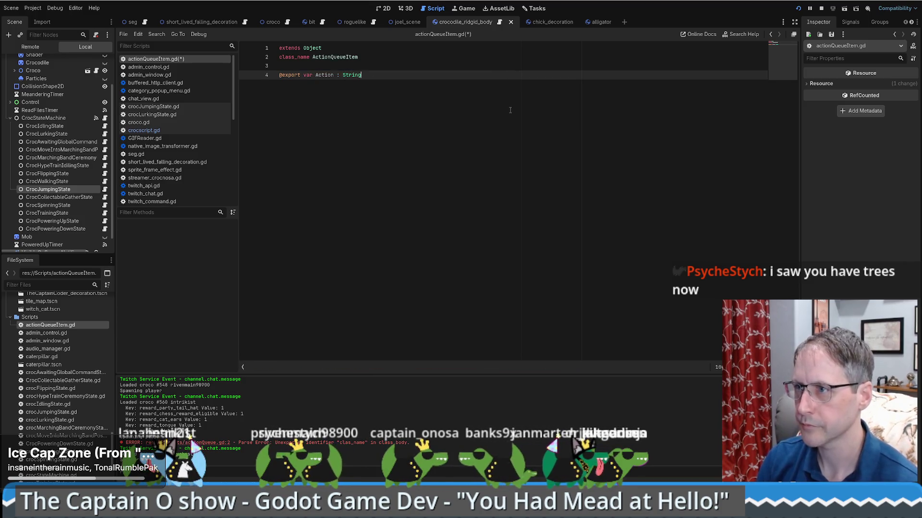
{"action": "key", "text": "Return"}
{"action": "key", "text": "Up"}
{"action": "key", "text": "Home"}
{"action": "key", "text": "Delete"}
{"action": "key", "text": "Delete"}
{"action": "key", "text": "Delete"}
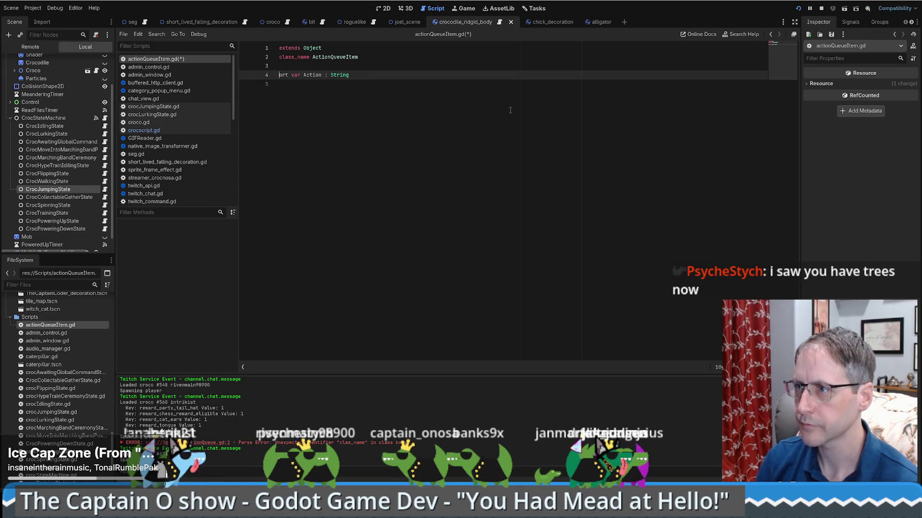
{"action": "key", "text": "Down"}
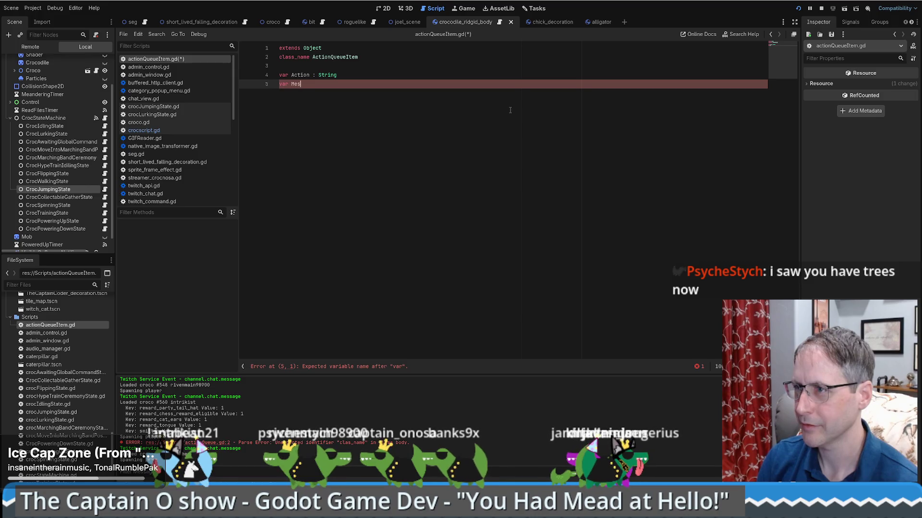
{"action": "key", "text": "Return"}
{"action": "double_click", "coordinate": [342, 54]}
{"action": "key", "text": "ctrl+c"}
{"action": "key", "text": "ctrl+s"}
{"action": "key", "text": "alt+Left"}
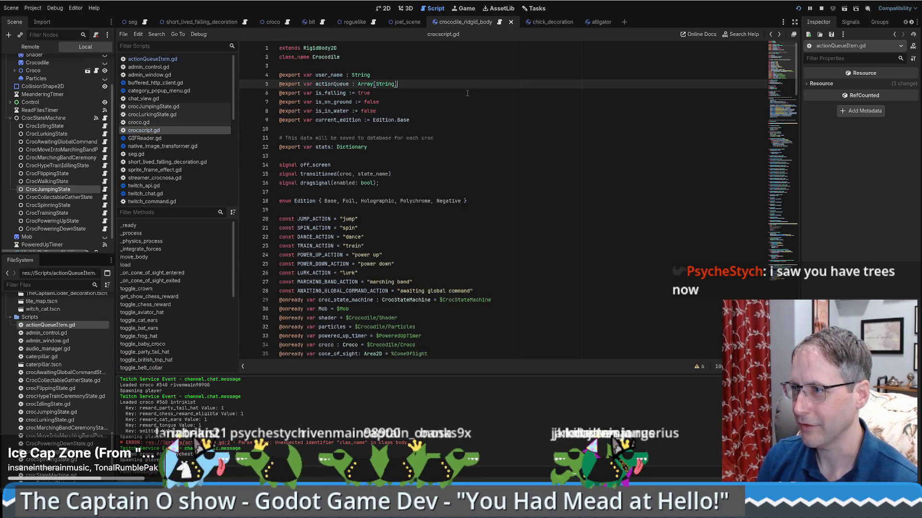
{"action": "double_click", "coordinate": [384, 84]}
{"action": "key", "text": "ctrl+v"}
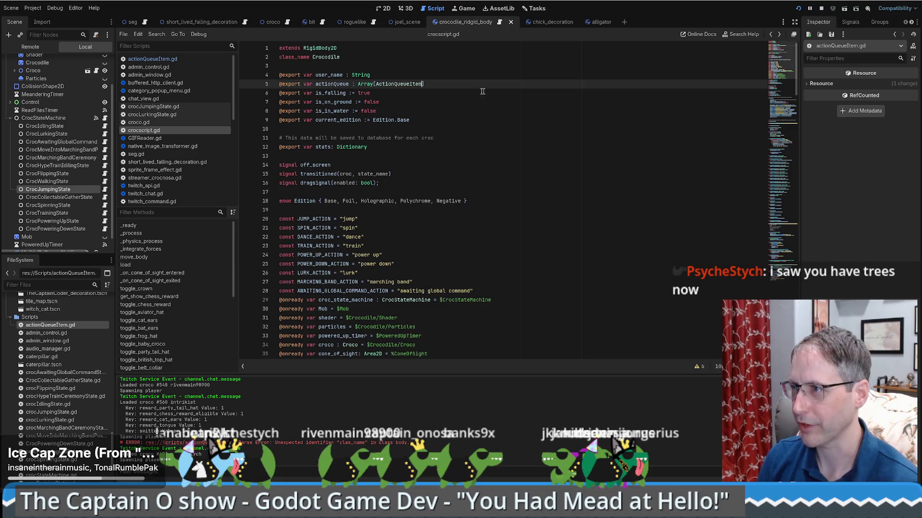
{"action": "key", "text": "alt+Right"}
{"action": "key", "text": "alt+Left"}
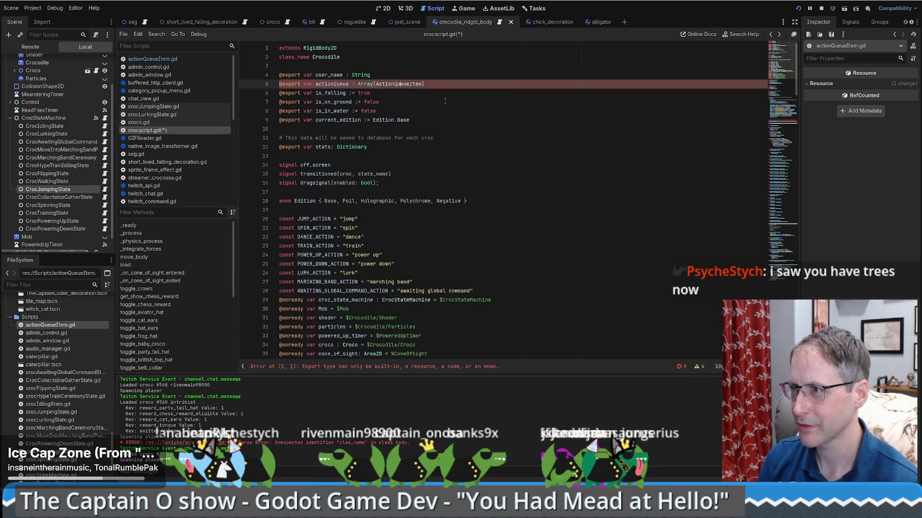
{"action": "left_click", "coordinate": [493, 102]}
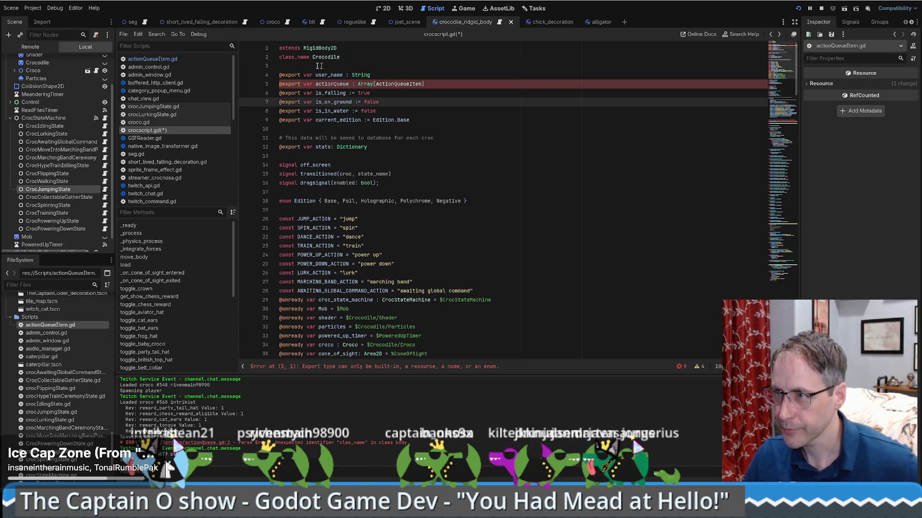
{"action": "left_click_drag", "start_coordinate": [304, 83], "coordinate": [279, 84]}
{"action": "type", "text": "\\"}
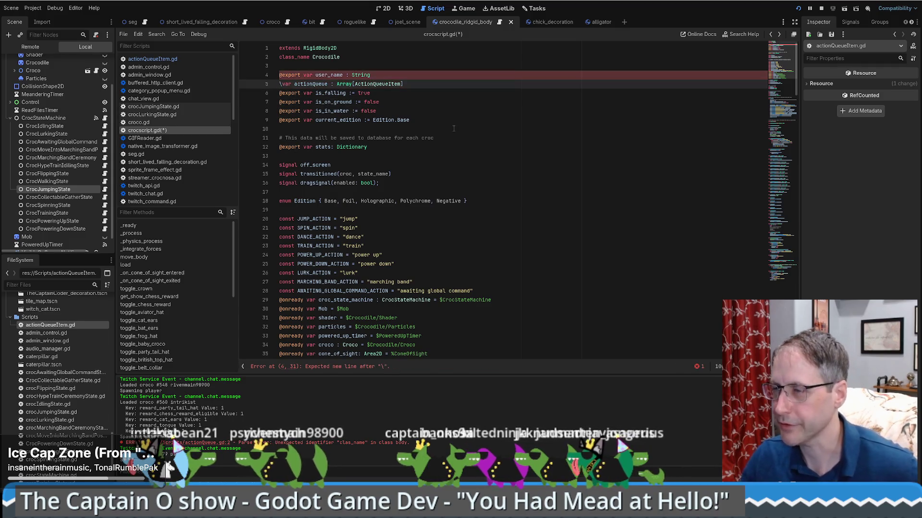
{"action": "key", "text": "BackSpace"}
Step: Move the actionQueue declaration to line 9 below current_edition
{"action": "left_click", "coordinate": [413, 83]}
{"action": "key", "text": "shift+Up"}
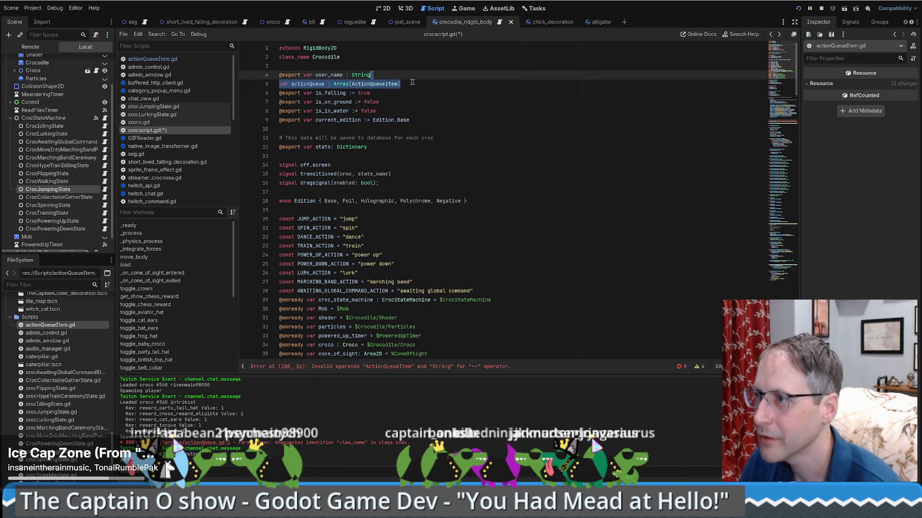
{"action": "left_click_drag", "start_coordinate": [373, 89], "coordinate": [379, 228]}
{"action": "scroll", "coordinate": [384, 188], "scroll_direction": "down", "scroll_amount": 5}
{"action": "key", "text": "ctrl+z"}
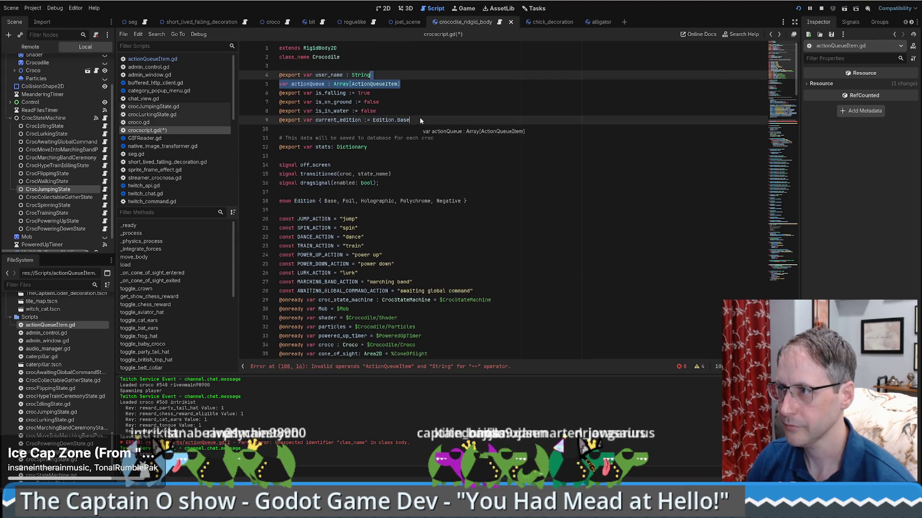
{"action": "left_click", "coordinate": [484, 129]}
Step: Search crocscript.gd for occurrences of actionQueue
{"action": "double_click", "coordinate": [314, 119]}
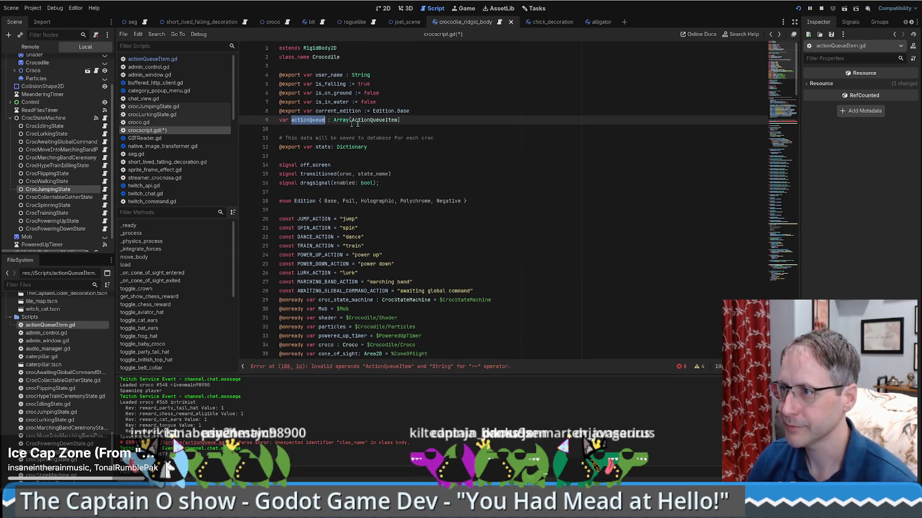
{"action": "key", "text": "ctrl+f"}
{"action": "key", "text": "Return"}
{"action": "key", "text": "Return"}
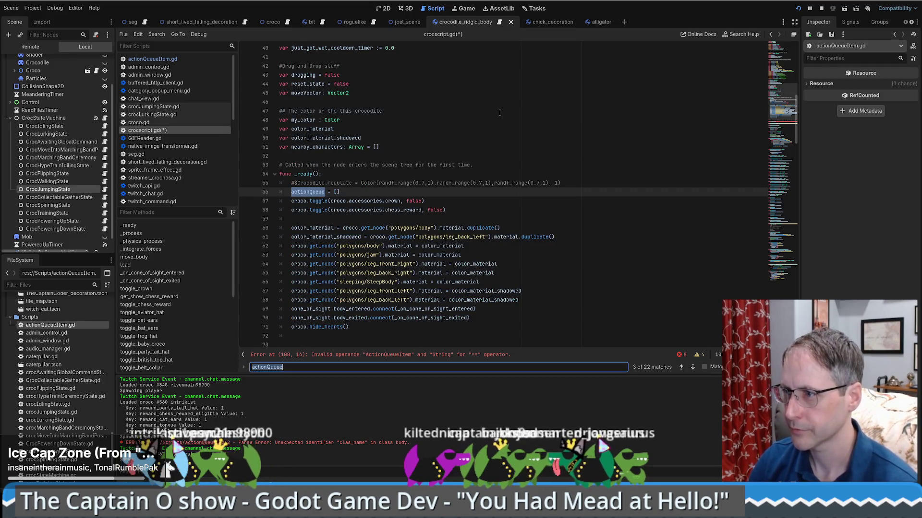
Step: Step through actionQueue matches to the queue-processing loop near line 107, then switch to Firefox
{"action": "key", "text": "Return"}
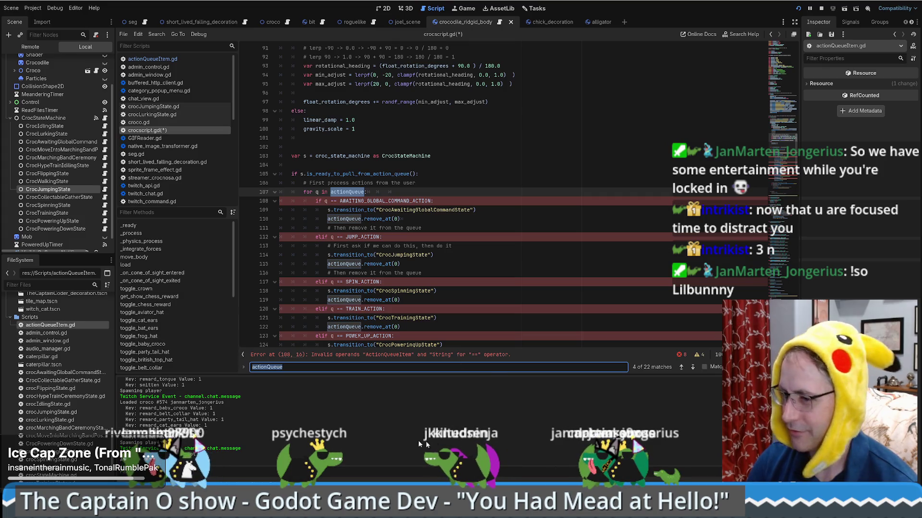
{"action": "key", "text": "alt+Tab"}
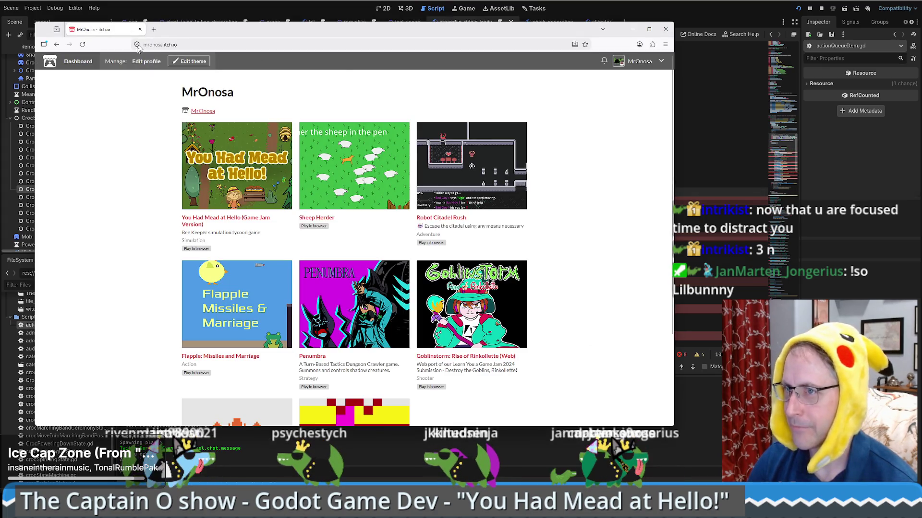
Step: Open chess.com in a new browser tab
{"action": "key", "text": "ctrl+t"}
{"action": "type", "text": "c"}
{"action": "key", "text": "Return"}
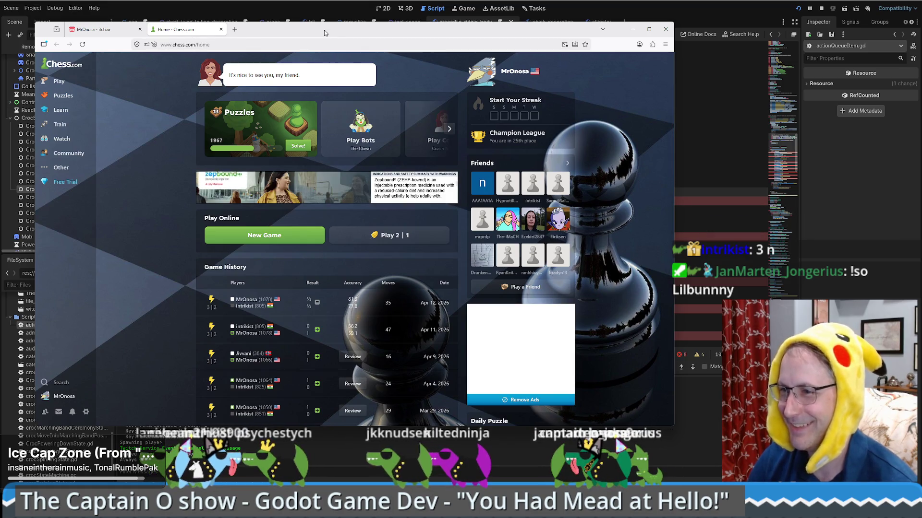
Step: Send a friend a 3 | 2 Blitz game challenge
{"action": "left_click", "coordinate": [310, 231]}
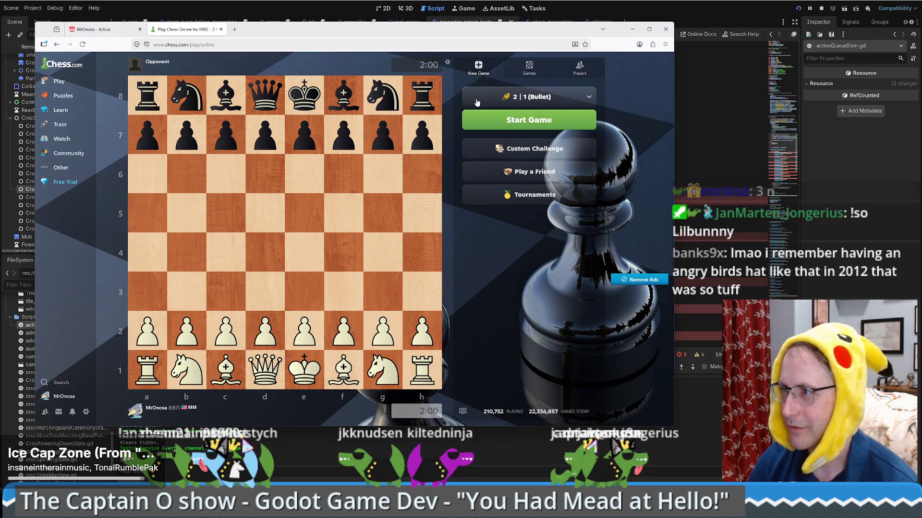
{"action": "left_click", "coordinate": [511, 102]}
{"action": "left_click", "coordinate": [522, 197]}
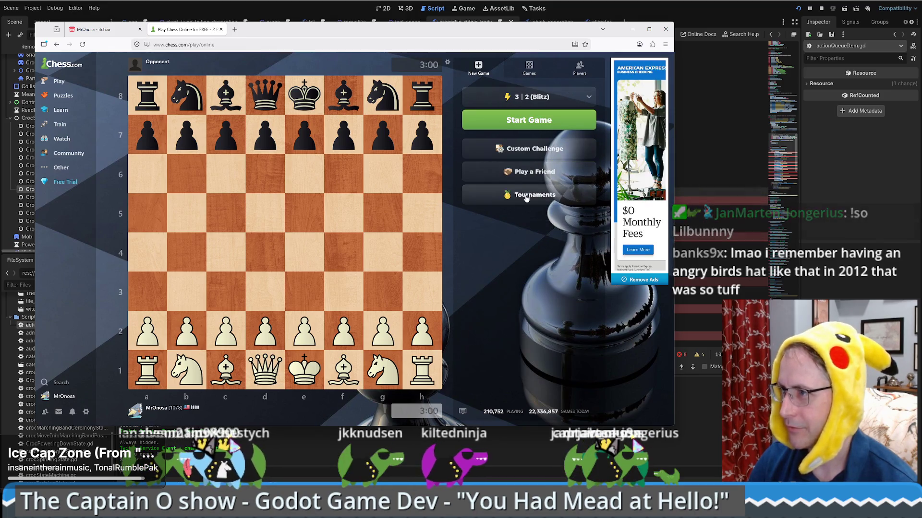
{"action": "left_click", "coordinate": [514, 174]}
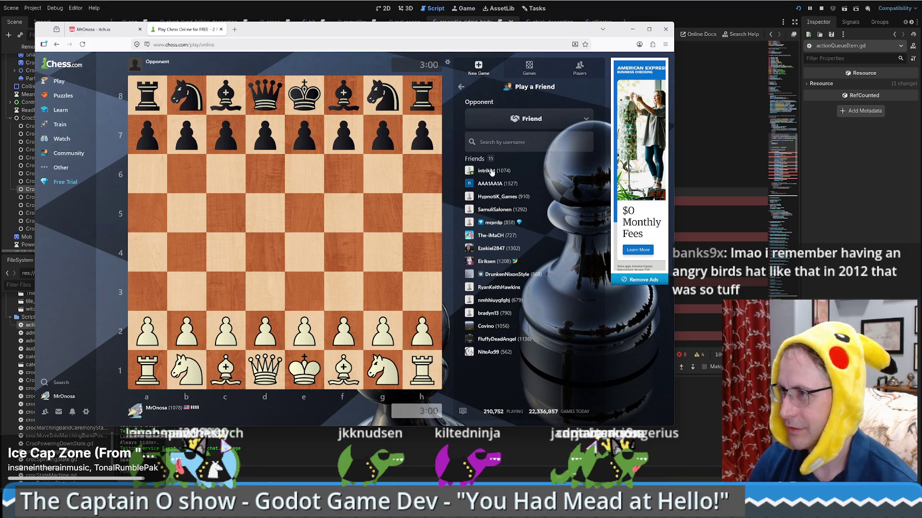
{"action": "left_click", "coordinate": [492, 171]}
{"action": "left_click", "coordinate": [532, 243]}
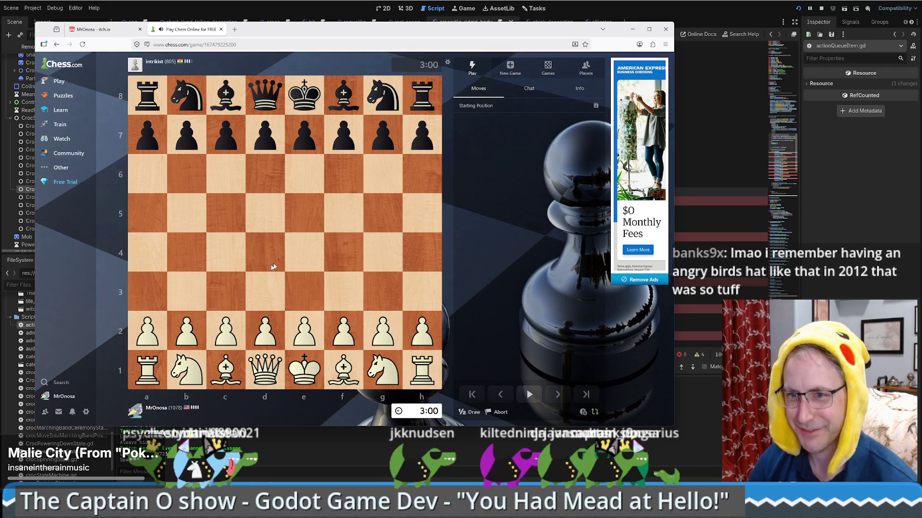
Step: Play e4, Nf3, c3, Nxe5 and Nxd7 as White
{"action": "left_click_drag", "start_coordinate": [299, 340], "coordinate": [304, 252]}
{"action": "mouse_move", "coordinate": [382, 370]}
{"action": "left_mouse_down"}
{"action": "mouse_move", "coordinate": [355, 324]}
{"action": "mouse_move", "coordinate": [362, 304]}
{"action": "mouse_move", "coordinate": [344, 288]}
{"action": "left_mouse_up"}
{"action": "left_click_drag", "start_coordinate": [228, 334], "coordinate": [229, 295]}
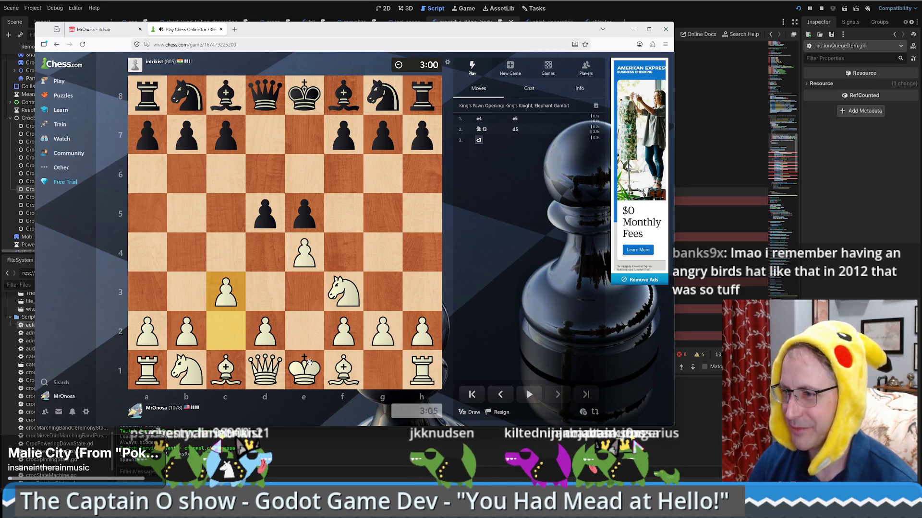
{"action": "left_click_drag", "start_coordinate": [344, 291], "coordinate": [310, 214]}
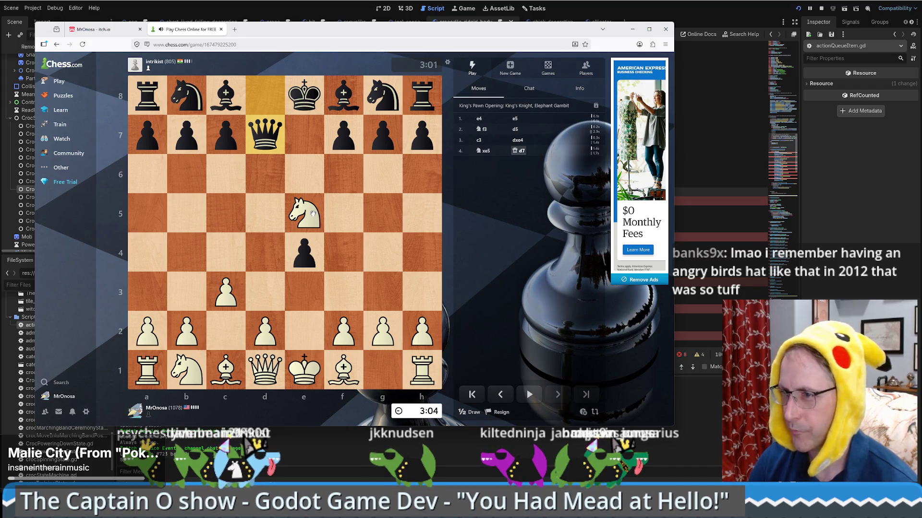
{"action": "mouse_move", "coordinate": [313, 214]}
{"action": "left_mouse_down"}
{"action": "mouse_move", "coordinate": [306, 183]}
{"action": "mouse_move", "coordinate": [265, 135]}
{"action": "left_mouse_up"}
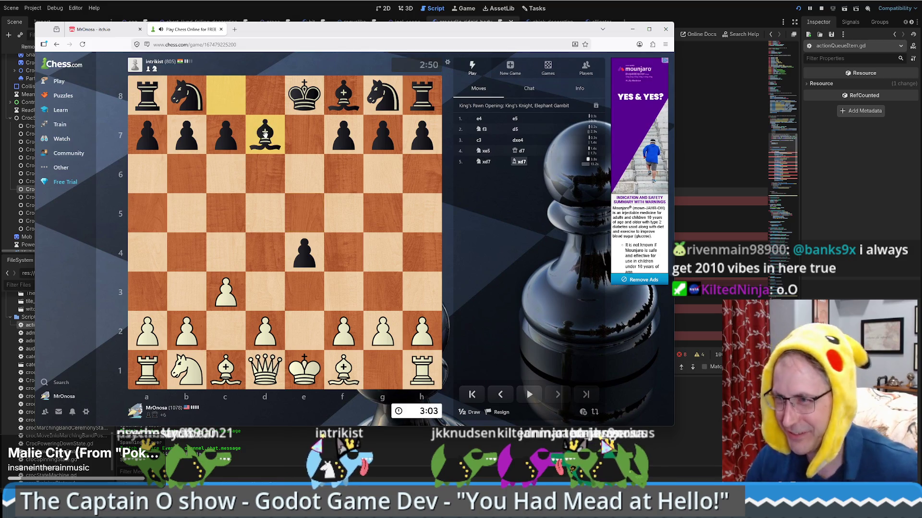
Step: Push d3 and, after exd3, recapture with Qxd3
{"action": "left_click", "coordinate": [340, 371]}
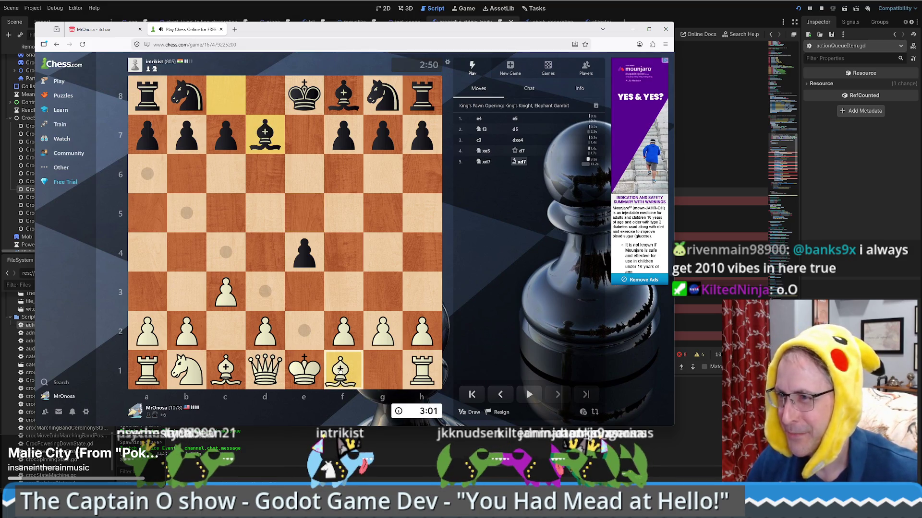
{"action": "left_click", "coordinate": [340, 371]}
{"action": "mouse_move", "coordinate": [265, 332]}
{"action": "left_mouse_down"}
{"action": "mouse_move", "coordinate": [265, 297]}
{"action": "mouse_move", "coordinate": [277, 294]}
{"action": "left_mouse_up"}
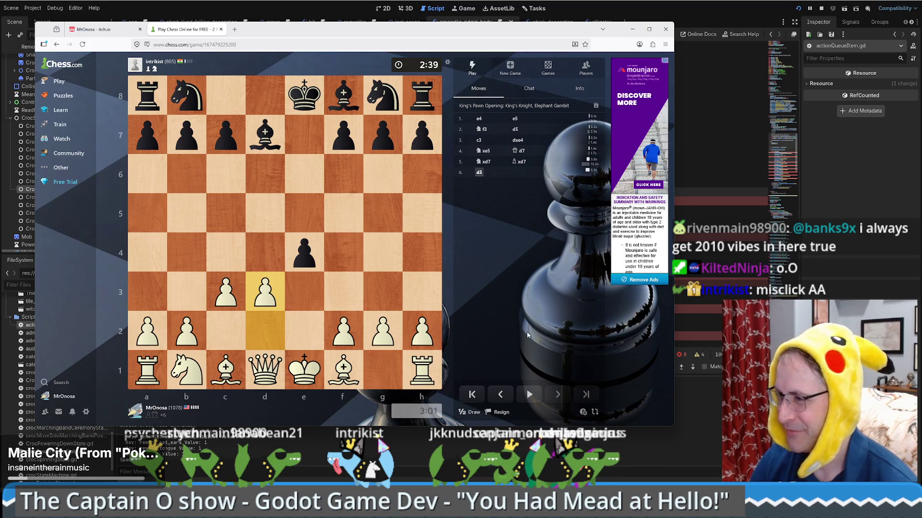
{"action": "left_click", "coordinate": [473, 412]}
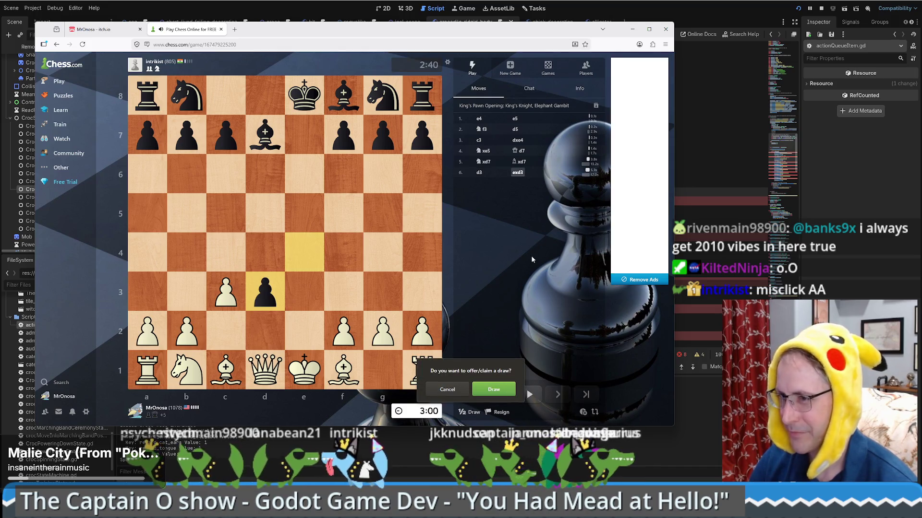
{"action": "left_click_drag", "start_coordinate": [261, 360], "coordinate": [257, 294]}
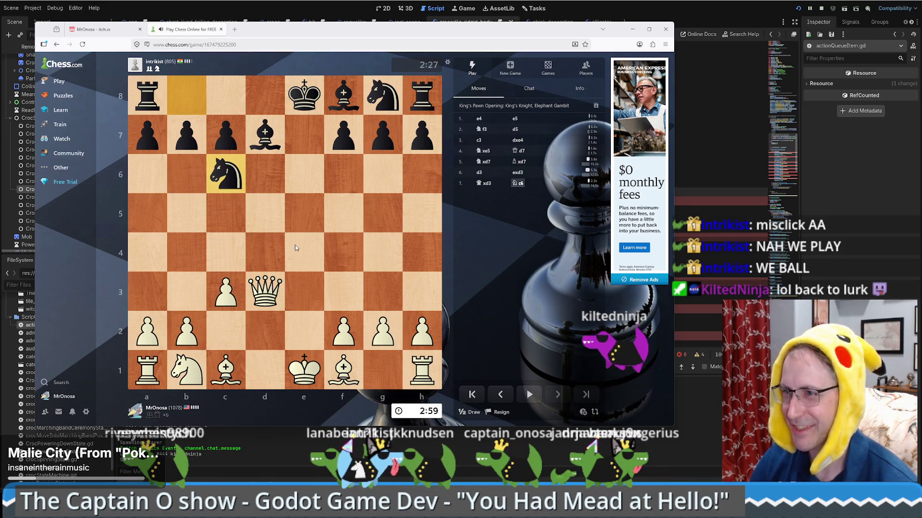
Step: Play Bf4, Bxc7, Nd2, Be2, Bf4 and Ne4, then premove Qe4
{"action": "mouse_move", "coordinate": [224, 377]}
{"action": "left_mouse_down"}
{"action": "mouse_move", "coordinate": [269, 347]}
{"action": "mouse_move", "coordinate": [343, 252]}
{"action": "left_mouse_up"}
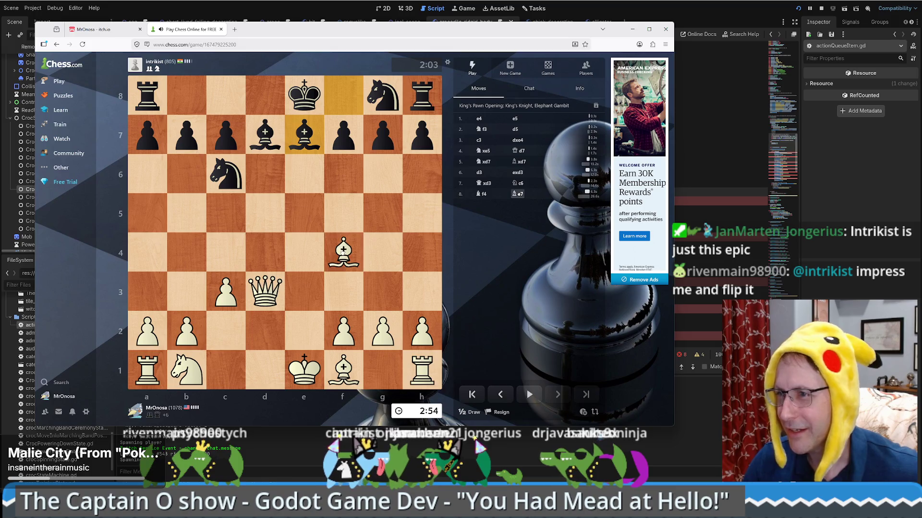
{"action": "left_click_drag", "start_coordinate": [343, 249], "coordinate": [231, 130]}
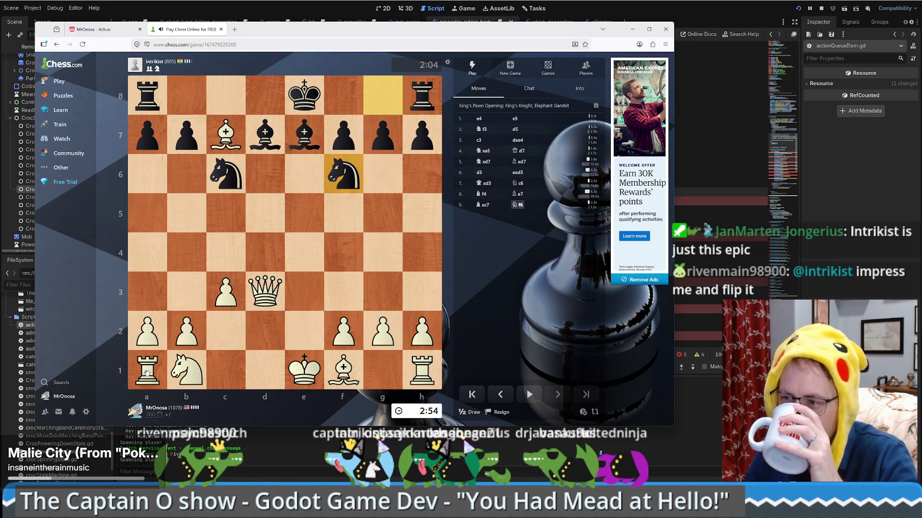
{"action": "left_click_drag", "start_coordinate": [201, 370], "coordinate": [263, 330]}
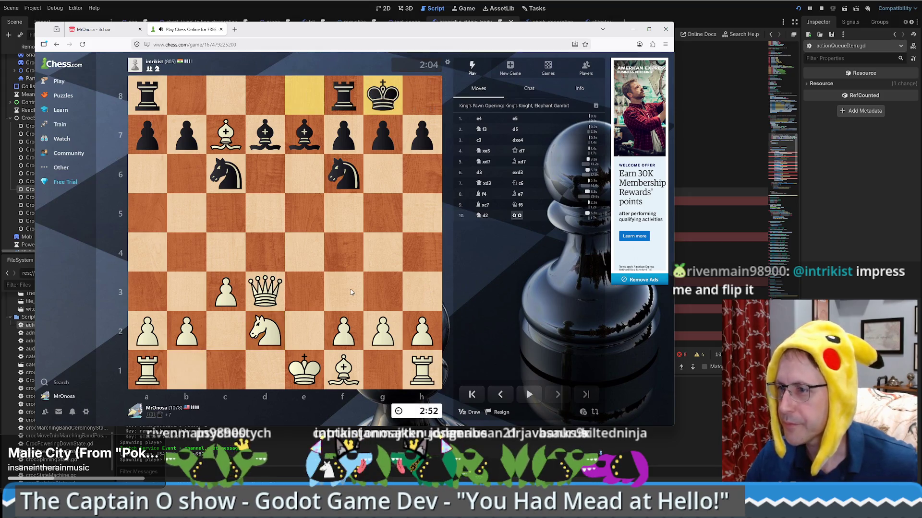
{"action": "left_click_drag", "start_coordinate": [343, 372], "coordinate": [294, 339]}
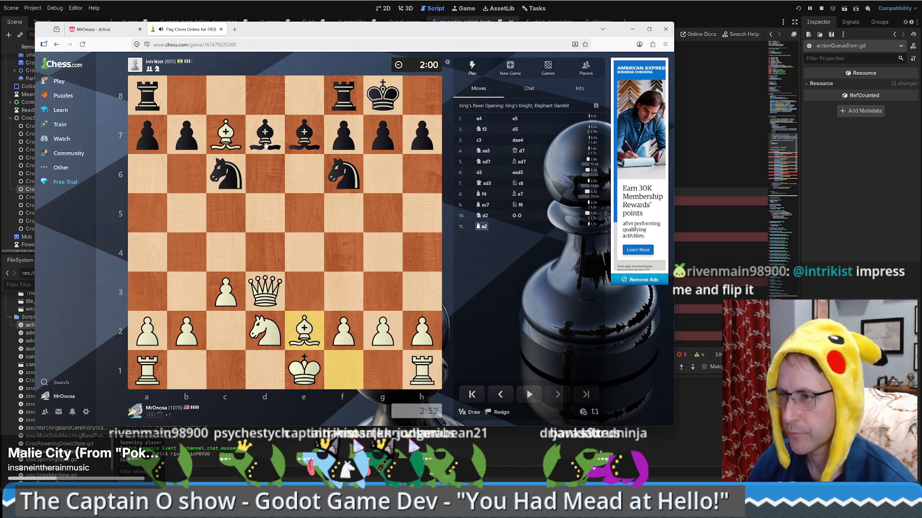
{"action": "left_click_drag", "start_coordinate": [227, 138], "coordinate": [348, 248]}
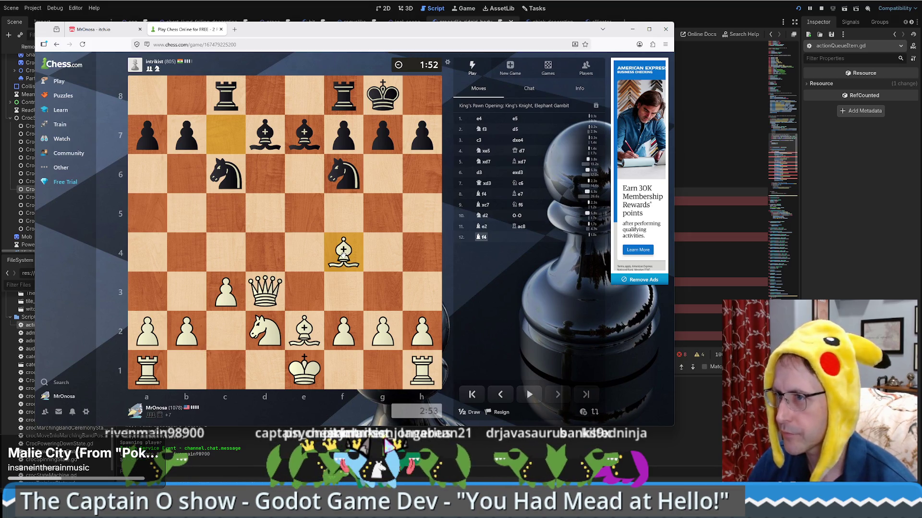
{"action": "left_click_drag", "start_coordinate": [260, 335], "coordinate": [304, 252]}
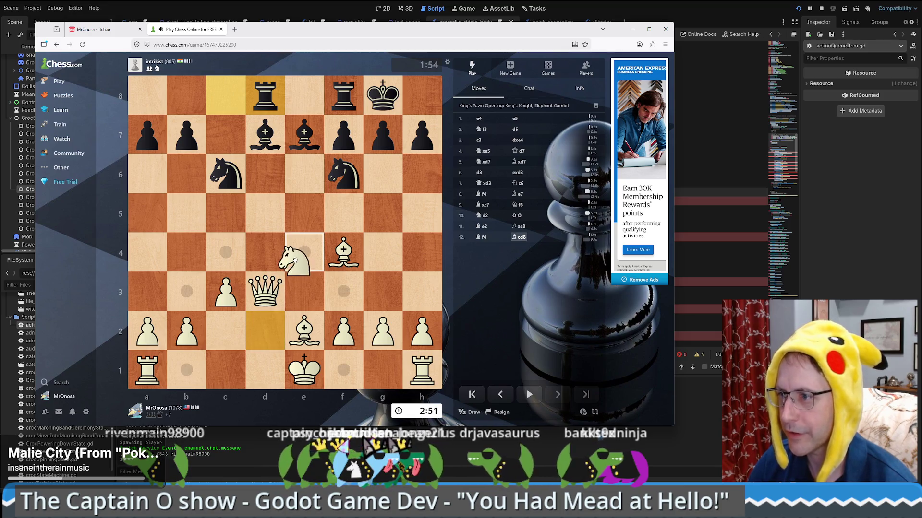
{"action": "left_click_drag", "start_coordinate": [266, 303], "coordinate": [305, 245]}
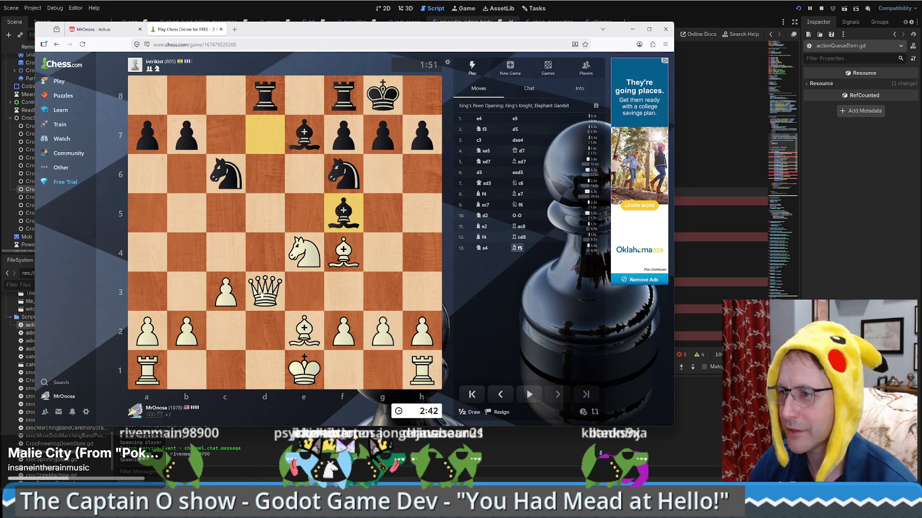
Step: Play move 14 with White's queen from d3 to b5; Black's knight then captures on e4
{"action": "left_click", "coordinate": [343, 317]}
{"action": "left_click", "coordinate": [341, 331]}
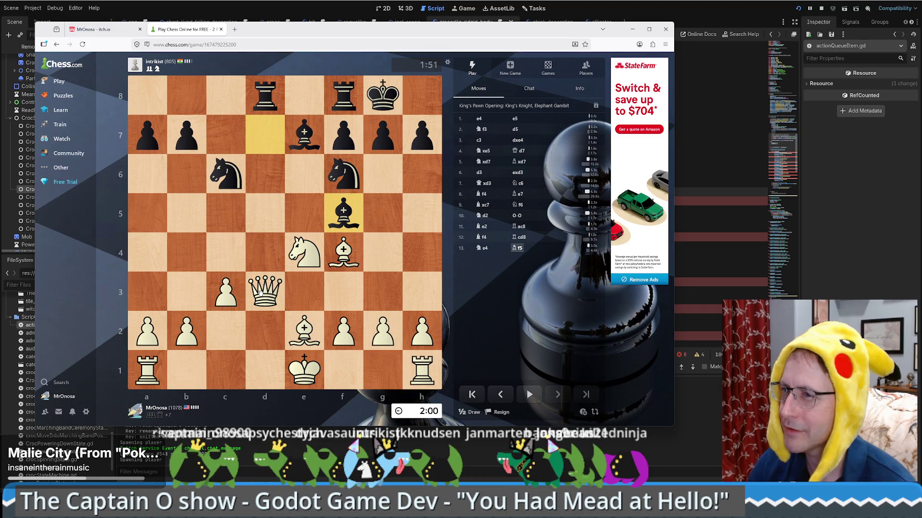
{"action": "left_click_drag", "start_coordinate": [265, 300], "coordinate": [186, 214]}
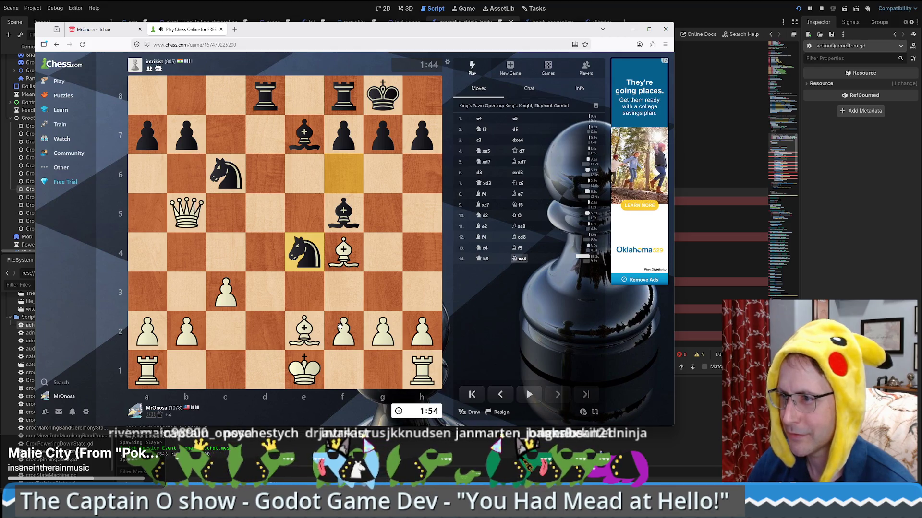
Step: Capture the f5 bishop with the queen, then castle kingside
{"action": "left_click", "coordinate": [194, 211]}
{"action": "left_click", "coordinate": [345, 213]}
{"action": "left_click_drag", "start_coordinate": [346, 215], "coordinate": [347, 216]}
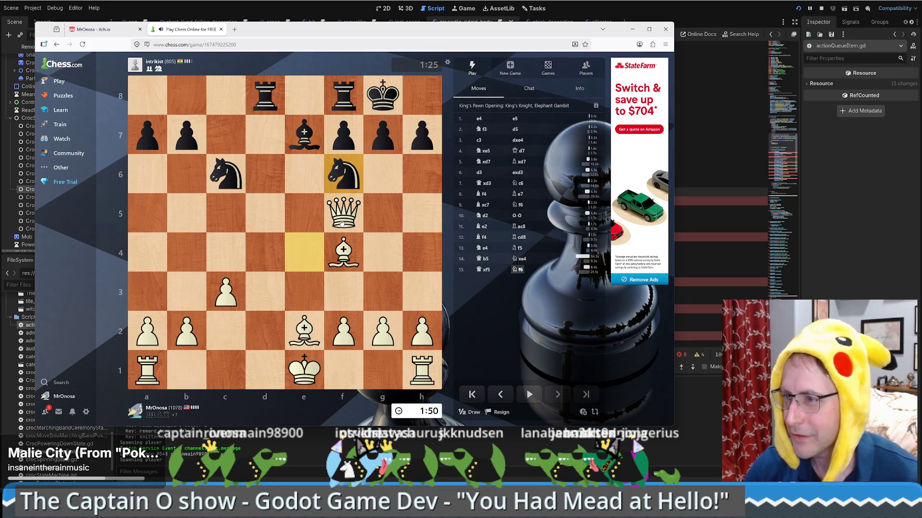
{"action": "left_click_drag", "start_coordinate": [304, 369], "coordinate": [384, 372]}
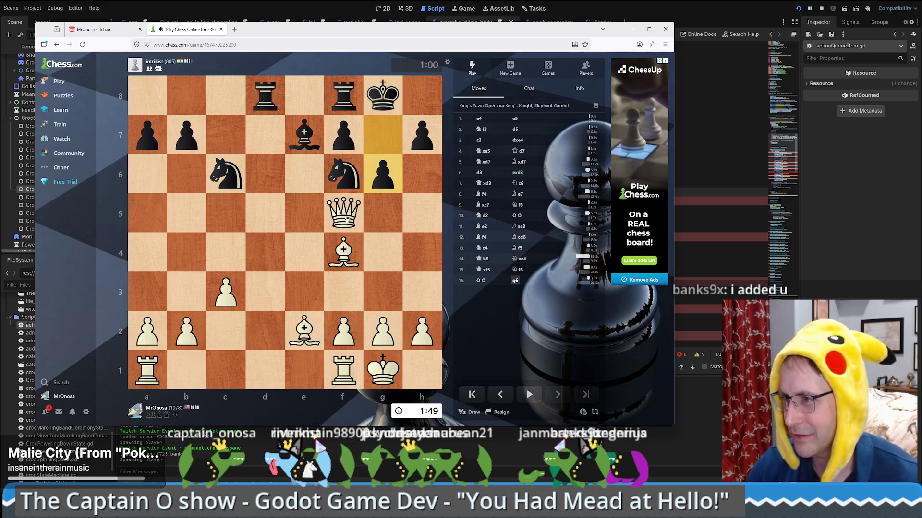
Step: Play Qh3, Bh6 and Rae1 for White
{"action": "left_click_drag", "start_coordinate": [344, 216], "coordinate": [422, 292]}
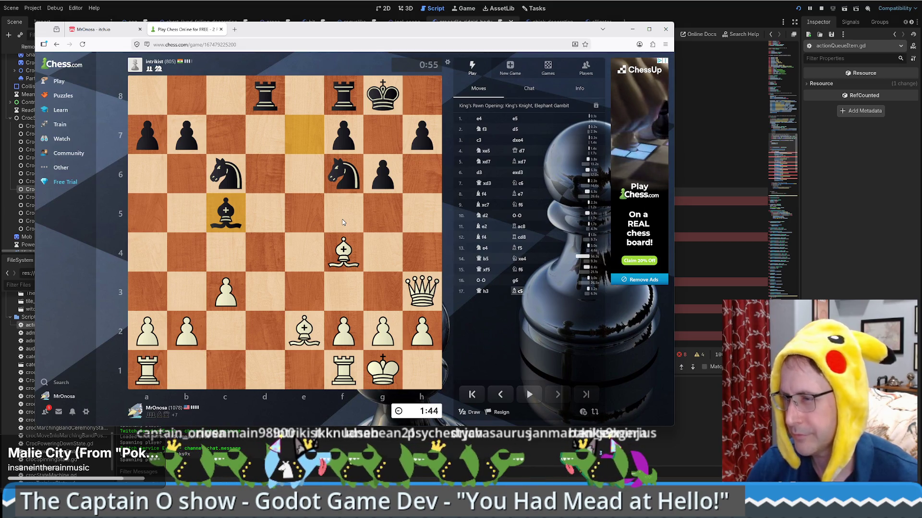
{"action": "left_click_drag", "start_coordinate": [345, 258], "coordinate": [412, 177]}
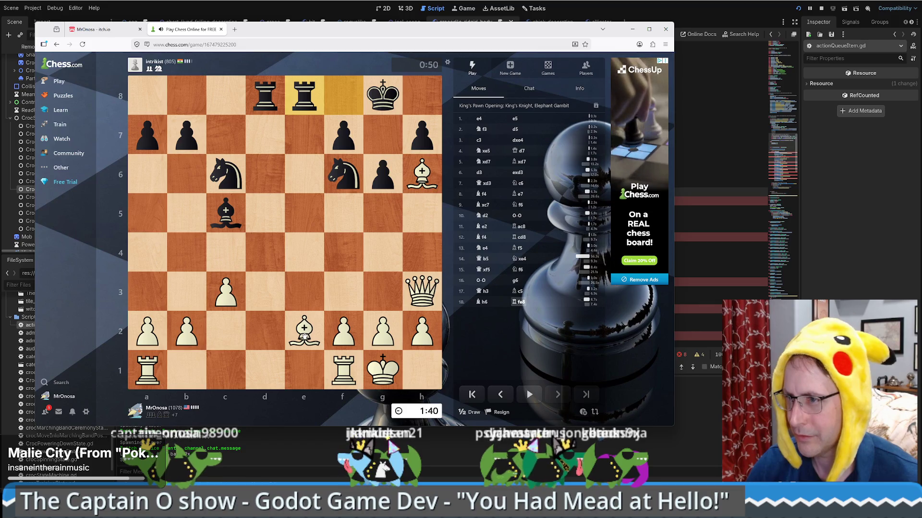
{"action": "left_click_drag", "start_coordinate": [144, 377], "coordinate": [309, 378]}
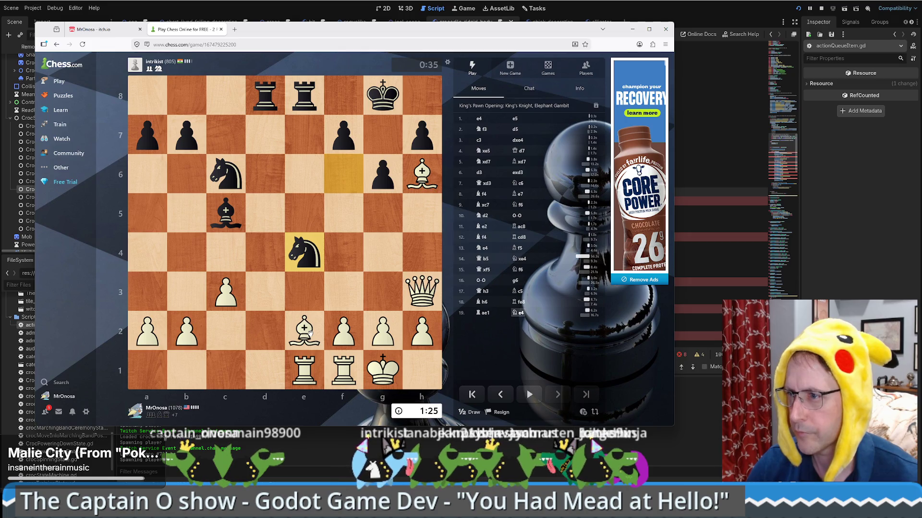
Step: Move the queen from h3 to f3 and on to f6, then try Bxf8 and Bc4
{"action": "mouse_move", "coordinate": [421, 291]}
{"action": "left_mouse_down"}
{"action": "mouse_move", "coordinate": [338, 295]}
{"action": "mouse_move", "coordinate": [346, 291]}
{"action": "left_mouse_up"}
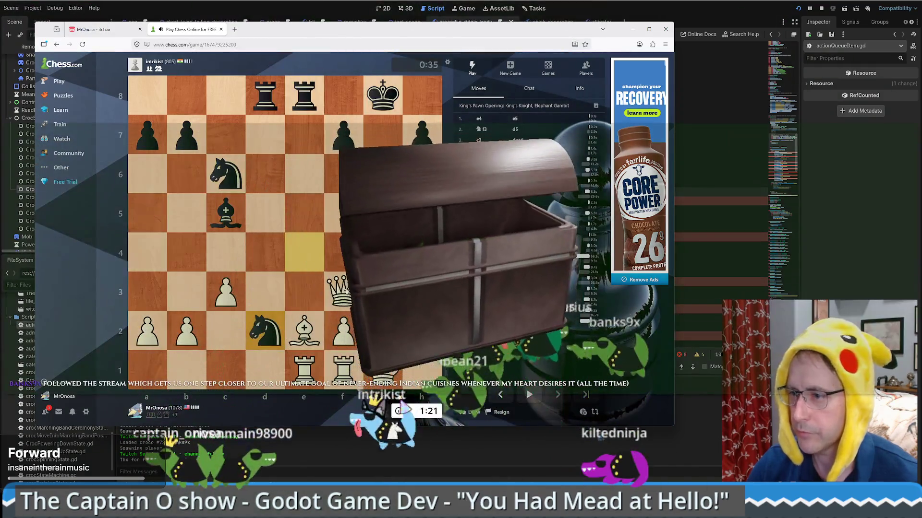
{"action": "left_click_drag", "start_coordinate": [344, 294], "coordinate": [345, 176]}
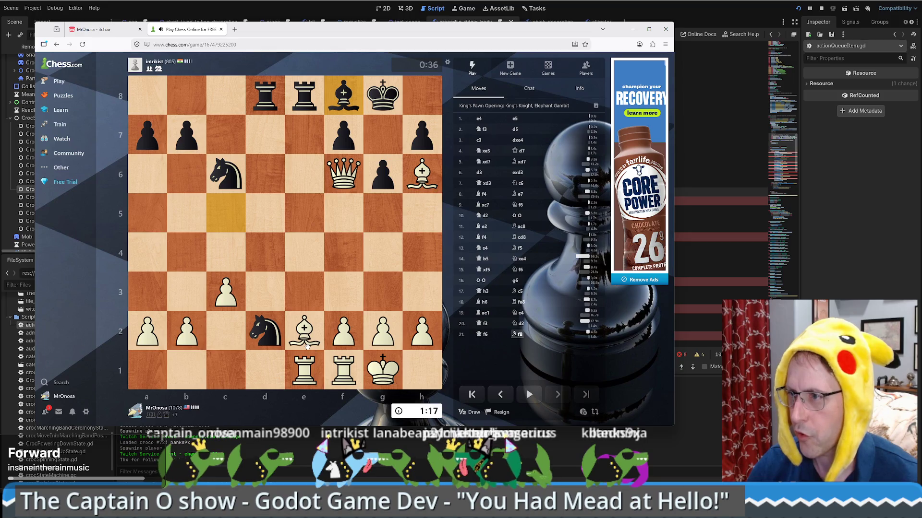
{"action": "mouse_move", "coordinate": [422, 173]}
{"action": "left_mouse_down"}
{"action": "mouse_move", "coordinate": [340, 96]}
{"action": "mouse_move", "coordinate": [401, 174]}
{"action": "left_mouse_up"}
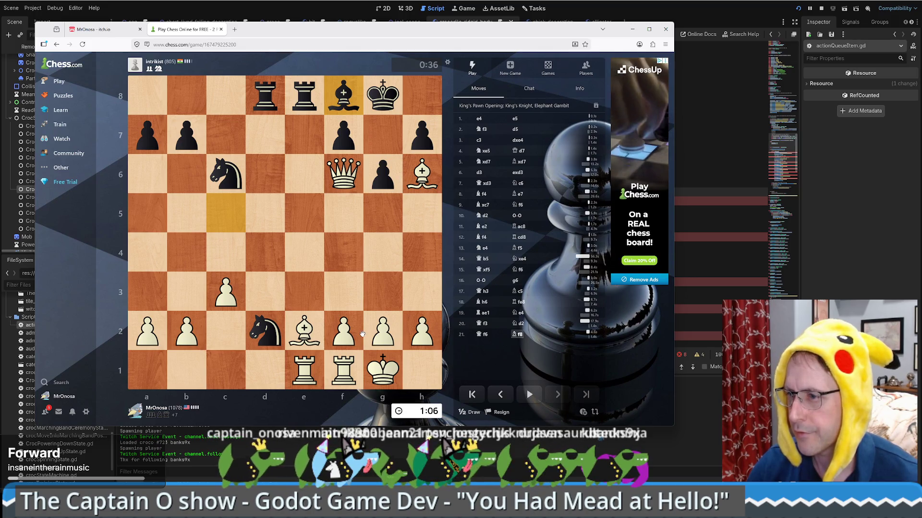
{"action": "left_click", "coordinate": [304, 331]}
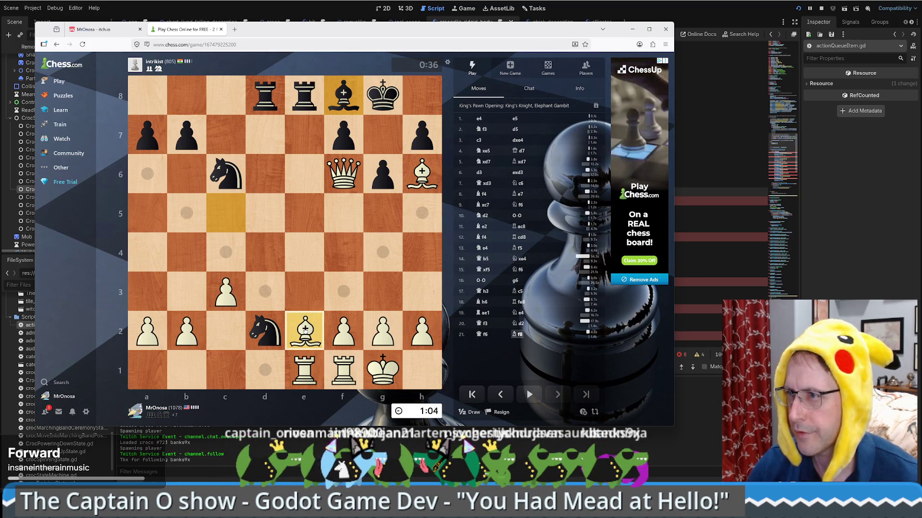
{"action": "mouse_move", "coordinate": [305, 332]}
{"action": "left_mouse_down"}
{"action": "mouse_move", "coordinate": [262, 267]}
{"action": "mouse_move", "coordinate": [191, 208]}
{"action": "left_mouse_up"}
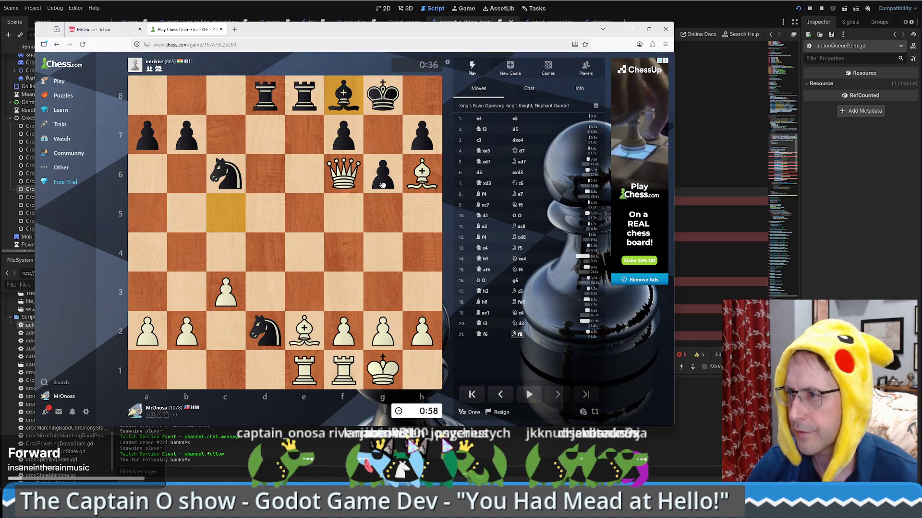
Step: Play Bb5 and Bxc6, with Kf1 and Qxc6 queued as premoves
{"action": "mouse_move", "coordinate": [422, 173]}
{"action": "left_mouse_down"}
{"action": "mouse_move", "coordinate": [332, 116]}
{"action": "mouse_move", "coordinate": [344, 95]}
{"action": "left_mouse_up"}
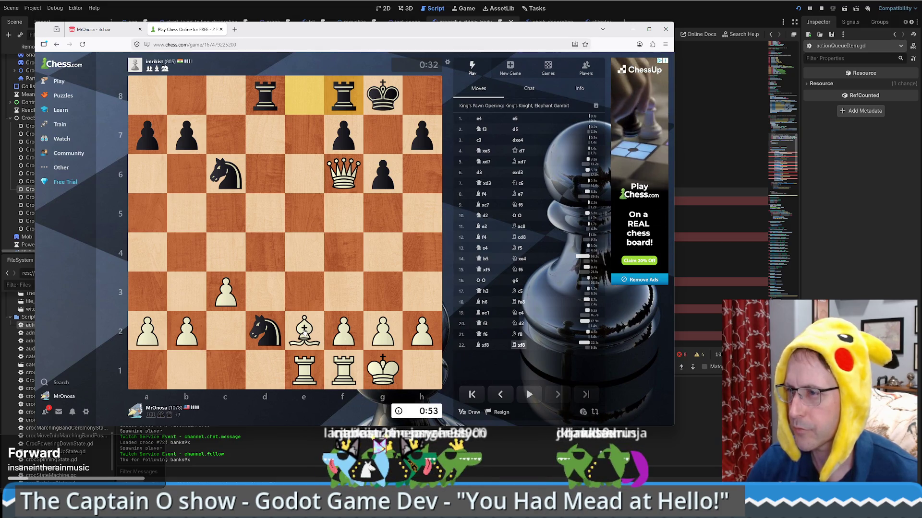
{"action": "left_click_drag", "start_coordinate": [304, 331], "coordinate": [186, 212]}
{"action": "left_click_drag", "start_coordinate": [379, 372], "coordinate": [353, 374]}
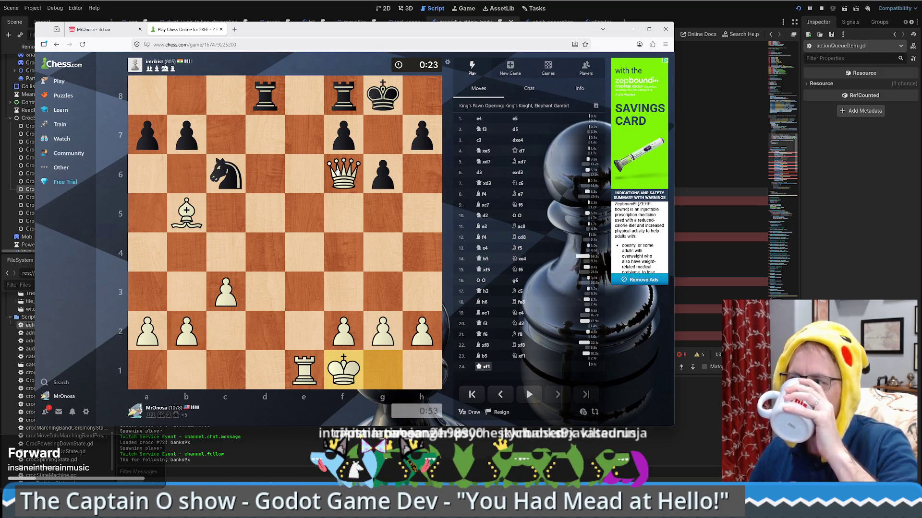
{"action": "left_click_drag", "start_coordinate": [199, 220], "coordinate": [225, 173]}
{"action": "left_click_drag", "start_coordinate": [344, 173], "coordinate": [225, 173]}
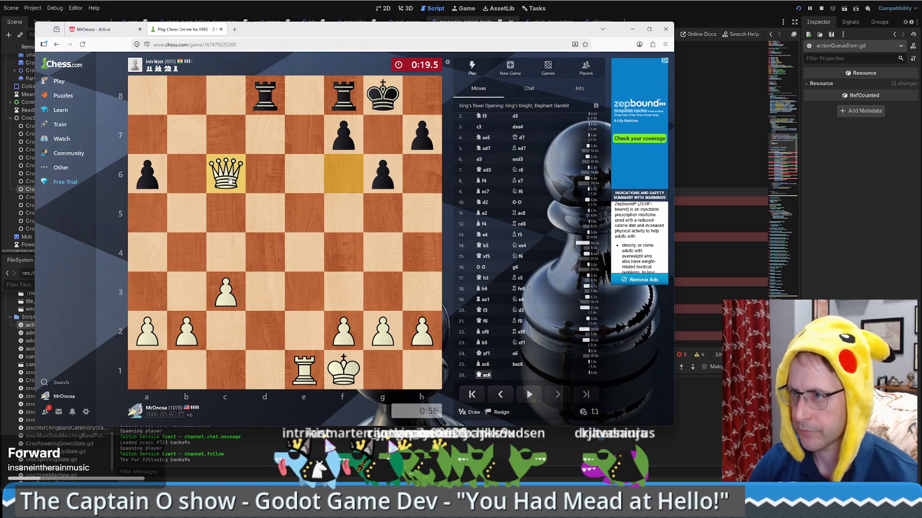
Step: Push the a-pawn to a3 and bring the e1 rook to e7 and then c7, cancelling the queen premove
{"action": "left_click_drag", "start_coordinate": [147, 331], "coordinate": [148, 292]}
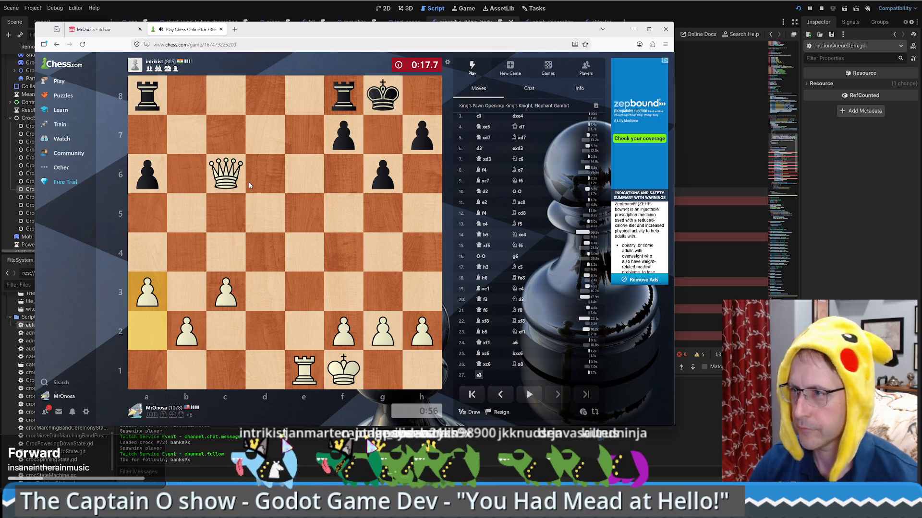
{"action": "mouse_move", "coordinate": [318, 373]}
{"action": "left_mouse_down"}
{"action": "mouse_move", "coordinate": [312, 144]}
{"action": "mouse_move", "coordinate": [305, 135]}
{"action": "left_mouse_up"}
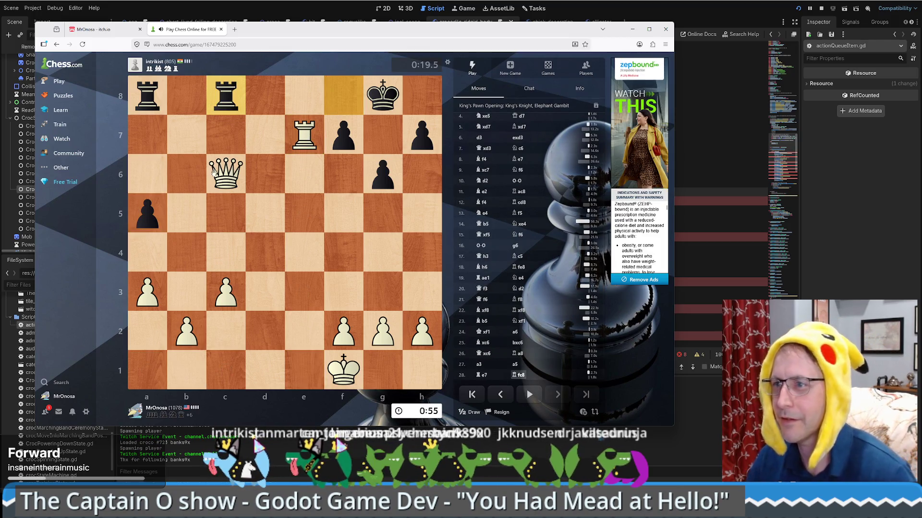
{"action": "left_click_drag", "start_coordinate": [307, 137], "coordinate": [226, 137]}
{"action": "left_click_drag", "start_coordinate": [230, 169], "coordinate": [225, 137]}
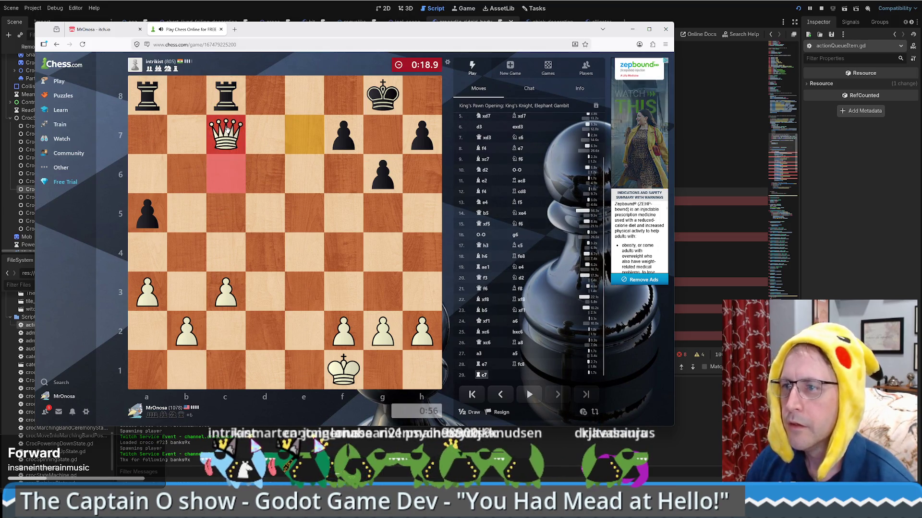
{"action": "right_click", "coordinate": [226, 156]}
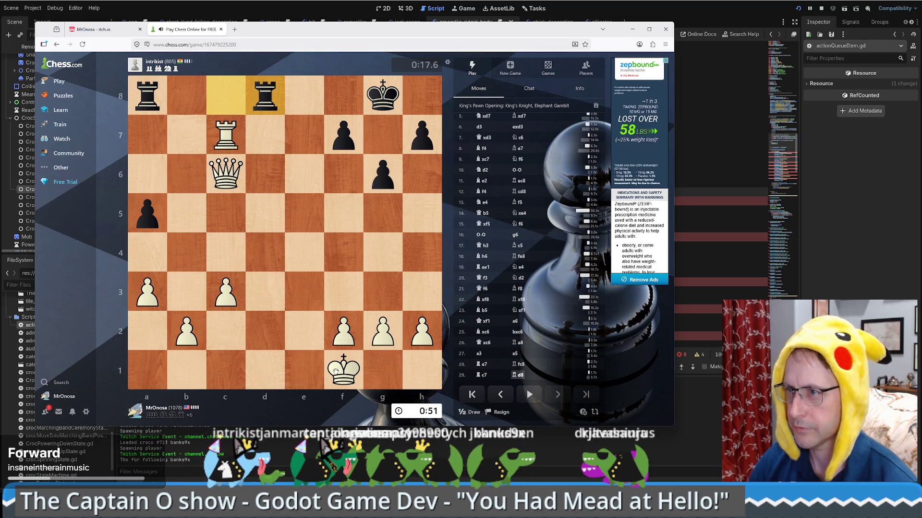
Step: Walk the king to e2 and f3, push b2 to b4, and move the checked king to e4
{"action": "left_click_drag", "start_coordinate": [335, 371], "coordinate": [304, 330]}
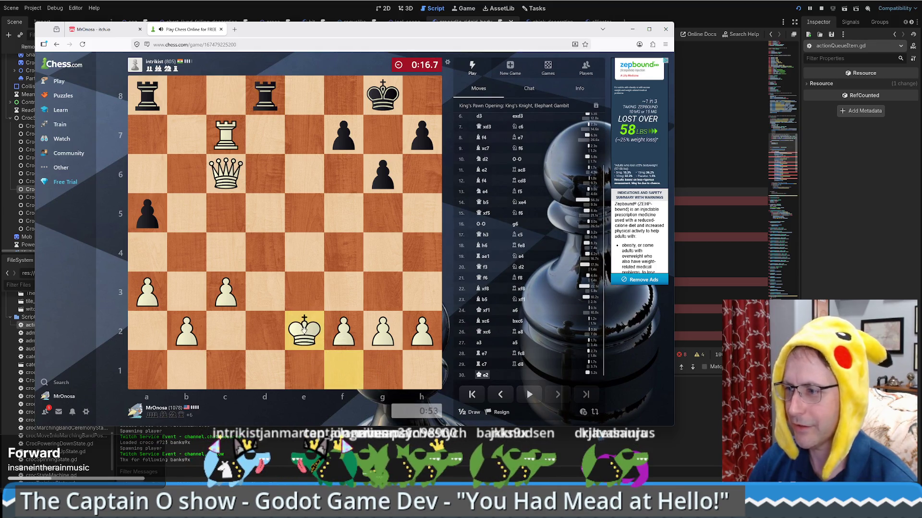
{"action": "left_click_drag", "start_coordinate": [303, 330], "coordinate": [342, 290]}
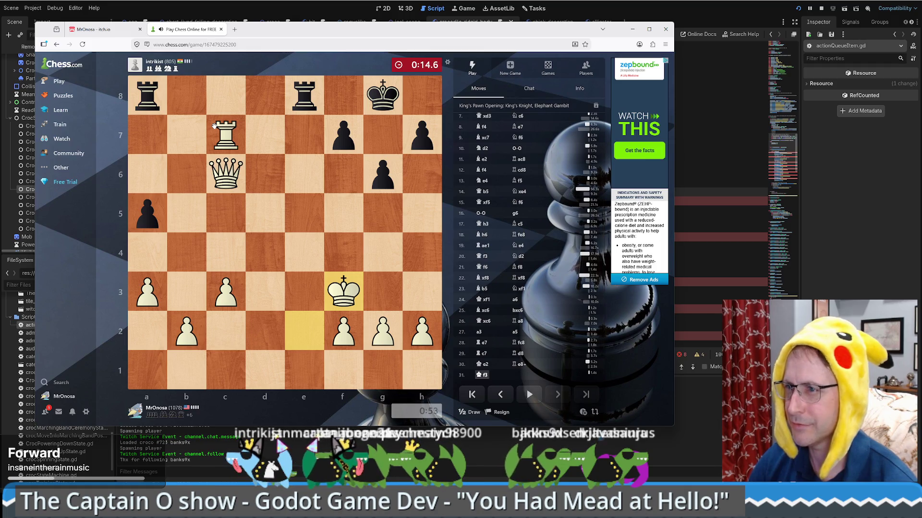
{"action": "mouse_move", "coordinate": [230, 144]}
{"action": "left_mouse_down"}
{"action": "mouse_move", "coordinate": [255, 140]}
{"action": "mouse_move", "coordinate": [237, 134]}
{"action": "left_mouse_up"}
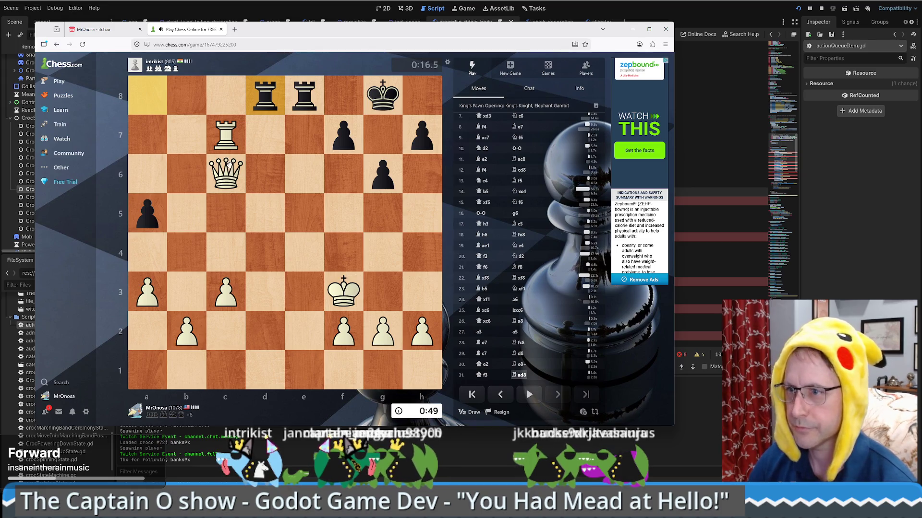
{"action": "left_click_drag", "start_coordinate": [183, 326], "coordinate": [182, 250]}
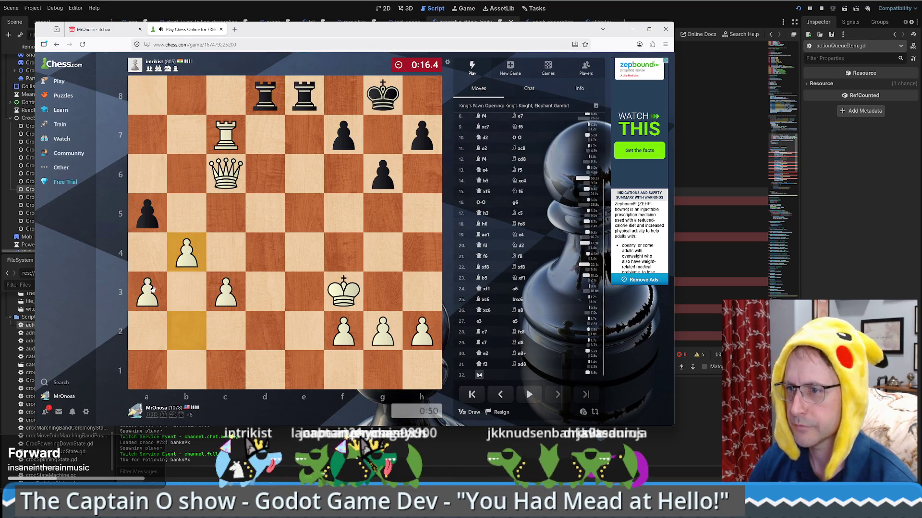
{"action": "left_click", "coordinate": [153, 292]}
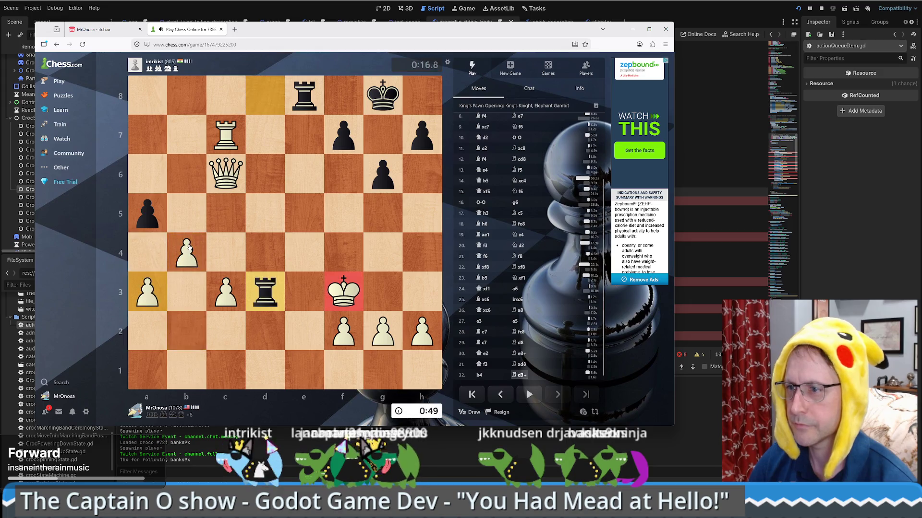
{"action": "mouse_move", "coordinate": [330, 289]}
{"action": "left_mouse_down"}
{"action": "mouse_move", "coordinate": [340, 253]}
{"action": "mouse_move", "coordinate": [301, 254]}
{"action": "left_mouse_up"}
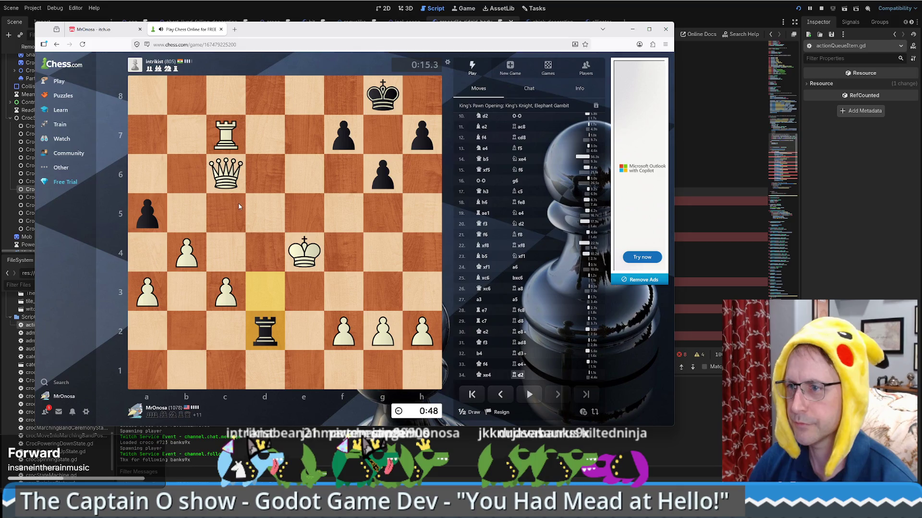
{"action": "left_click", "coordinate": [177, 246]}
Step: Play Qf6, Kf3, Qd8+, Qd7 and Ke2
{"action": "left_click", "coordinate": [184, 249]}
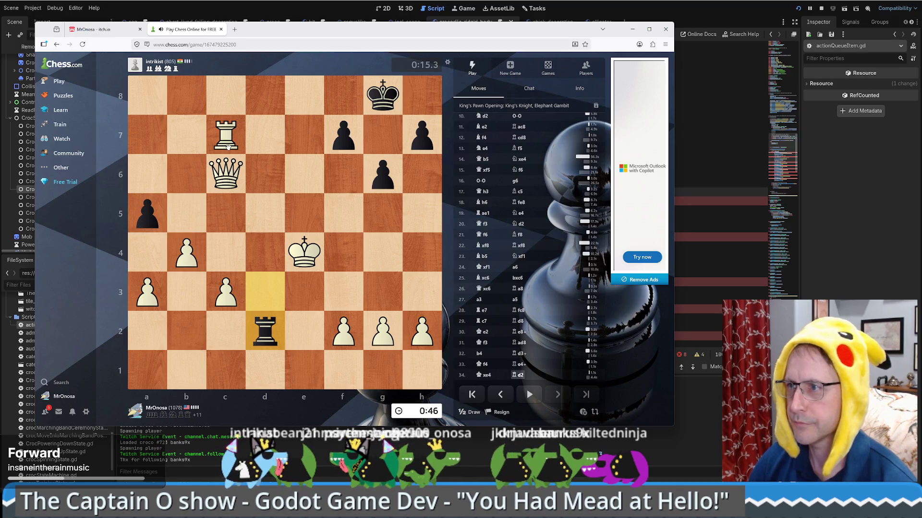
{"action": "left_click_drag", "start_coordinate": [226, 173], "coordinate": [344, 175]}
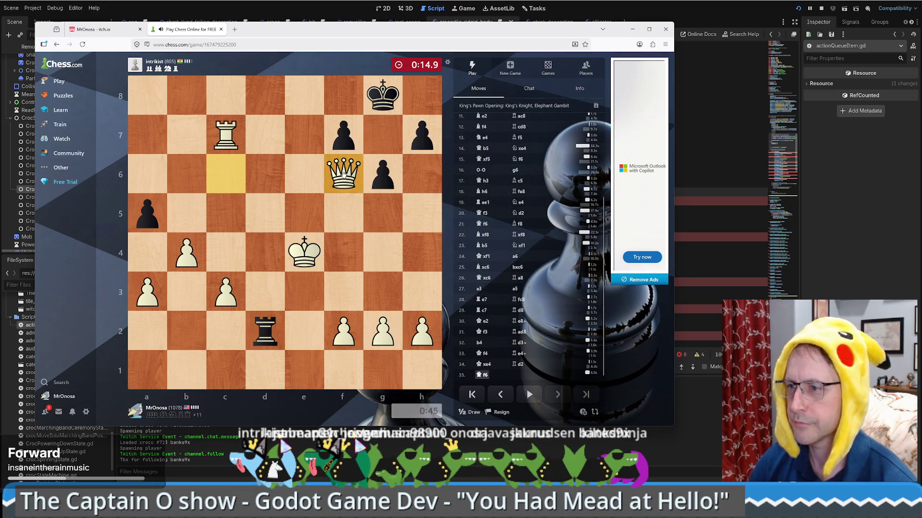
{"action": "left_click_drag", "start_coordinate": [314, 266], "coordinate": [339, 292]}
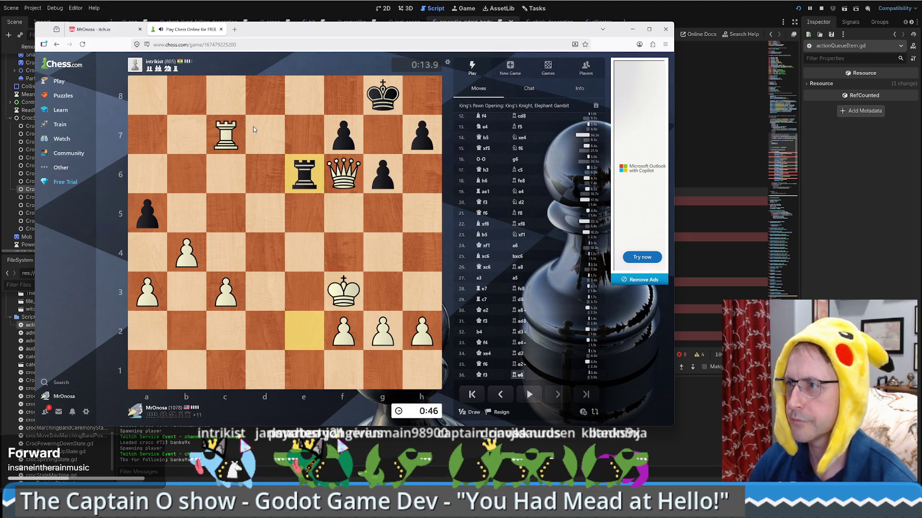
{"action": "left_click_drag", "start_coordinate": [346, 174], "coordinate": [263, 96]}
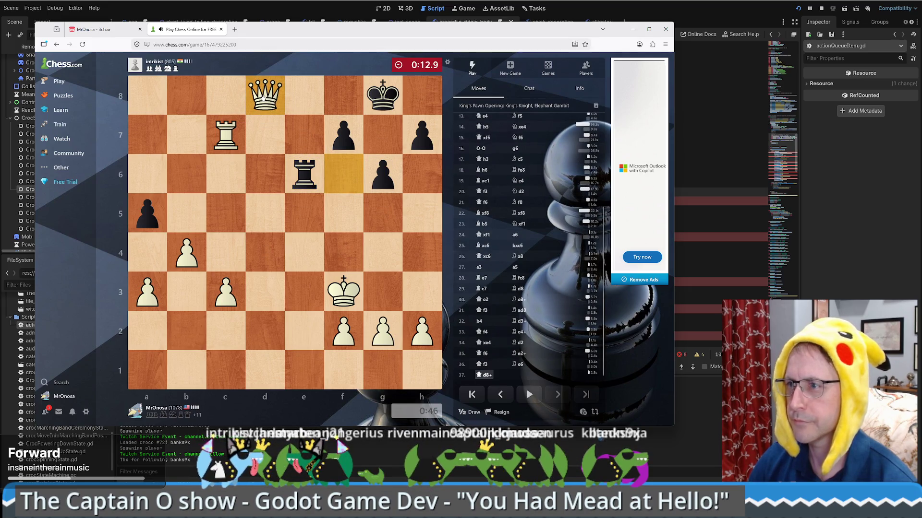
{"action": "left_click_drag", "start_coordinate": [257, 103], "coordinate": [271, 139]}
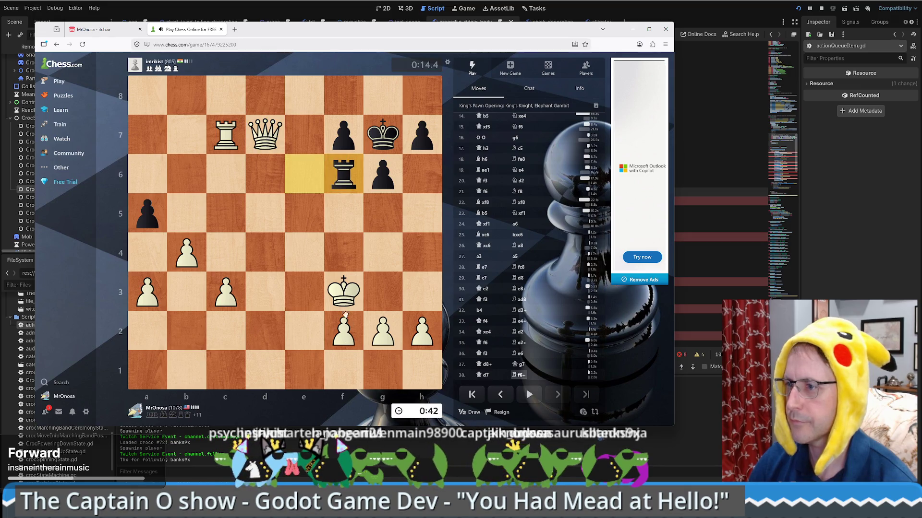
{"action": "left_click_drag", "start_coordinate": [343, 292], "coordinate": [304, 331]}
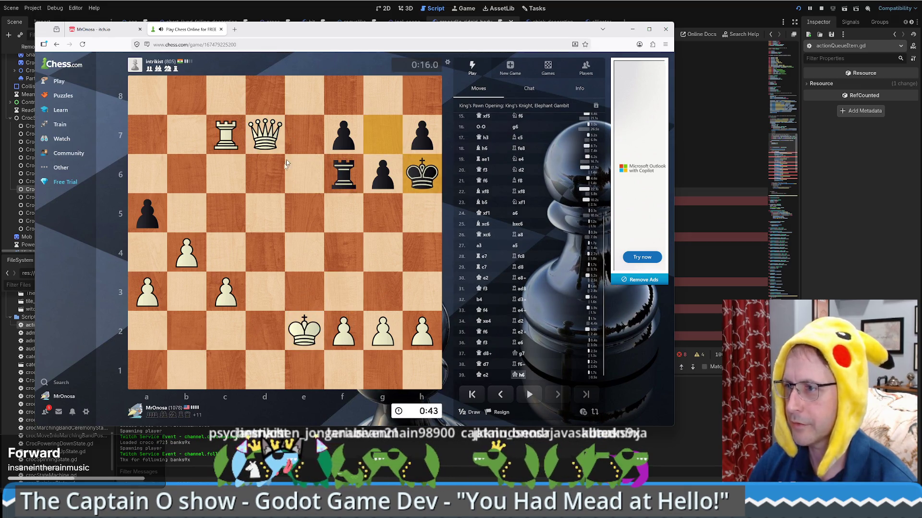
Step: Play Qh3, b5, Kd1 and Rc6
{"action": "left_click_drag", "start_coordinate": [265, 135], "coordinate": [420, 288]}
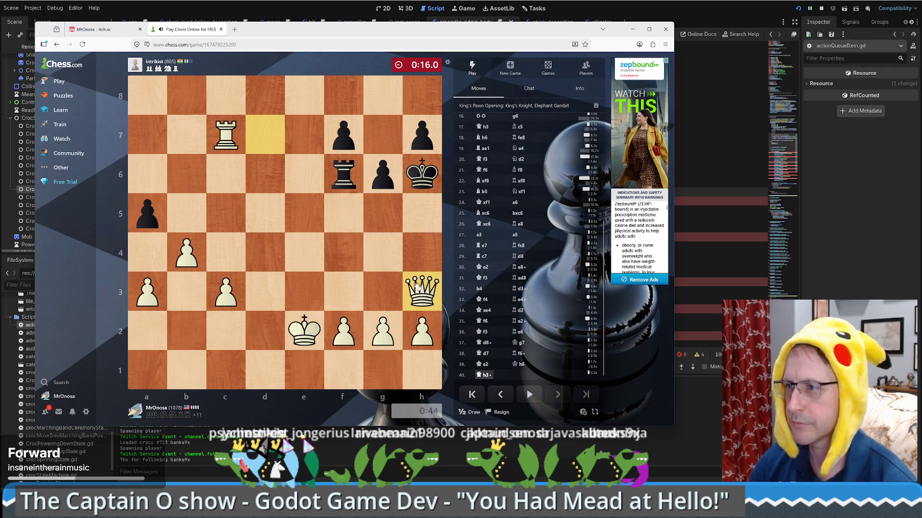
{"action": "left_click_drag", "start_coordinate": [194, 252], "coordinate": [186, 219]}
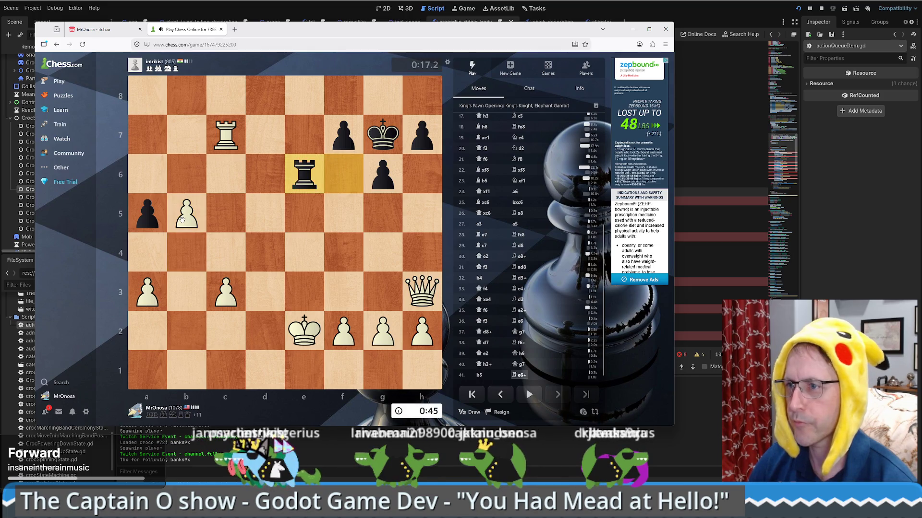
{"action": "mouse_move", "coordinate": [307, 333]}
{"action": "left_mouse_down"}
{"action": "mouse_move", "coordinate": [335, 367]}
{"action": "mouse_move", "coordinate": [267, 370]}
{"action": "left_mouse_up"}
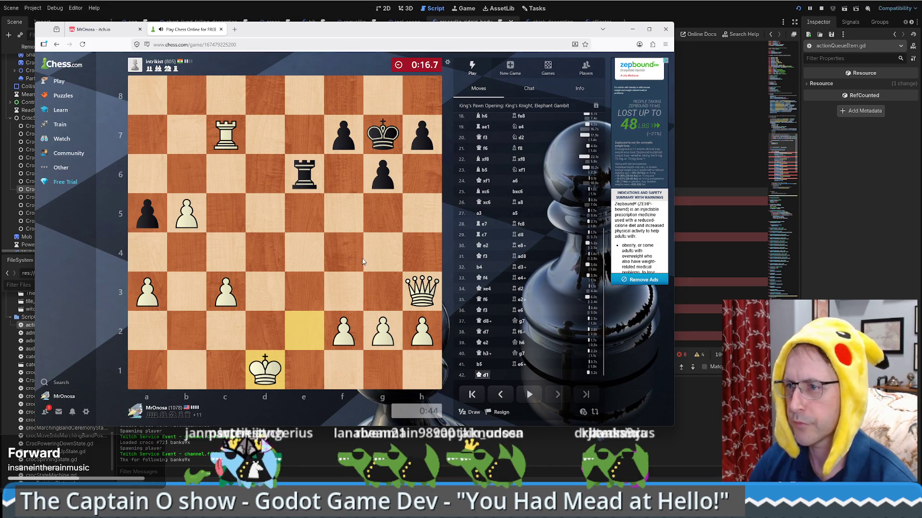
{"action": "left_click_drag", "start_coordinate": [211, 138], "coordinate": [225, 174]}
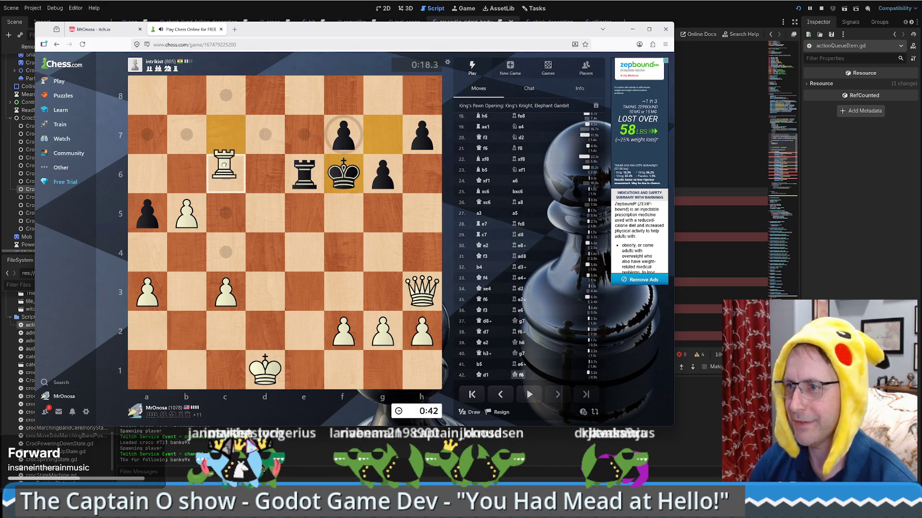
{"action": "left_click_drag", "start_coordinate": [186, 213], "coordinate": [219, 185]}
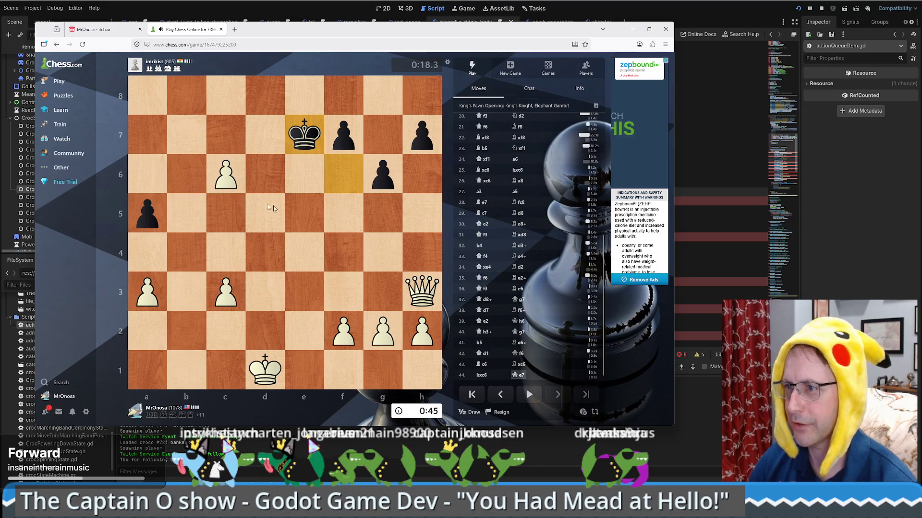
Step: Promote the c-pawn to a queen, check with Qc4+, and mate with Qd4#
{"action": "left_click_drag", "start_coordinate": [223, 184], "coordinate": [228, 96]}
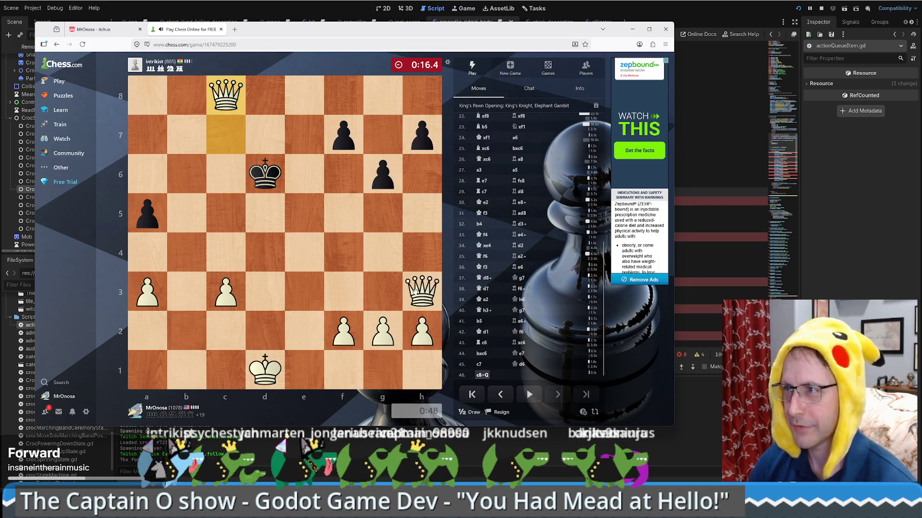
{"action": "mouse_move", "coordinate": [420, 300]}
{"action": "left_mouse_down"}
{"action": "mouse_move", "coordinate": [250, 150]}
{"action": "mouse_move", "coordinate": [266, 138]}
{"action": "left_mouse_up"}
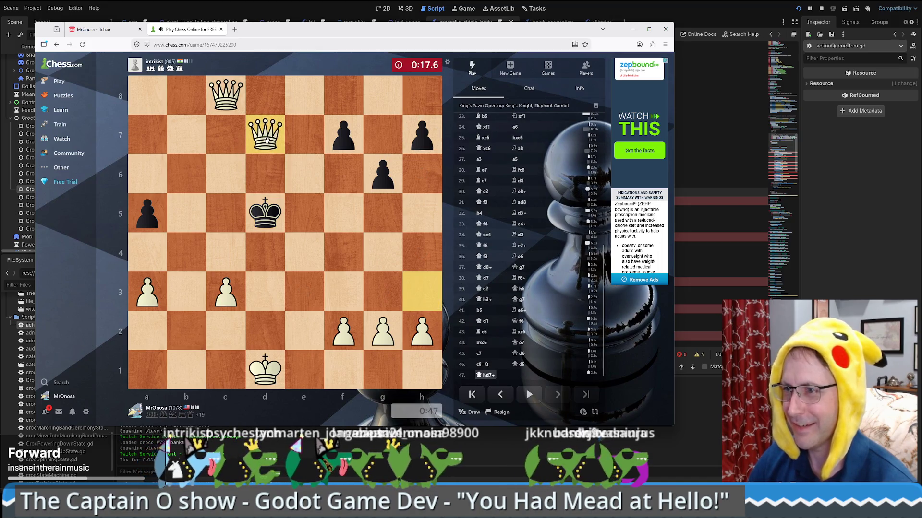
{"action": "left_click_drag", "start_coordinate": [225, 94], "coordinate": [226, 252]}
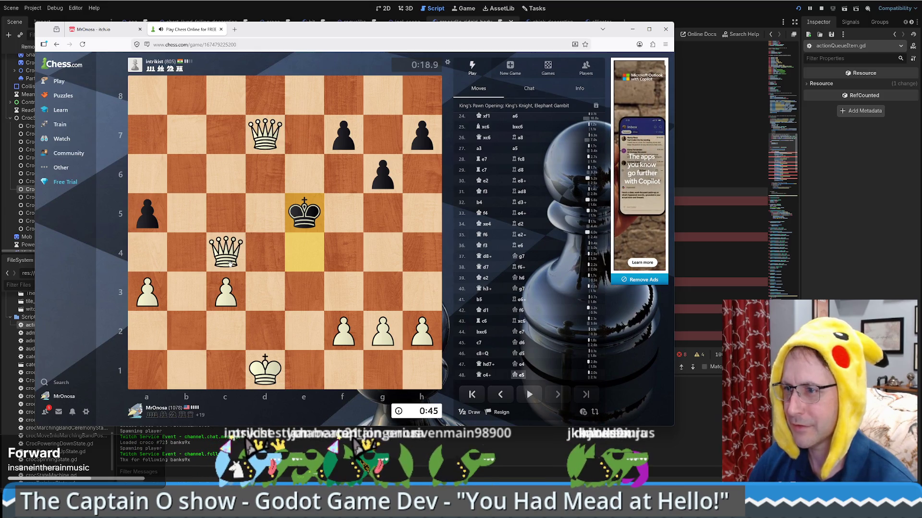
{"action": "left_click_drag", "start_coordinate": [230, 253], "coordinate": [266, 252]}
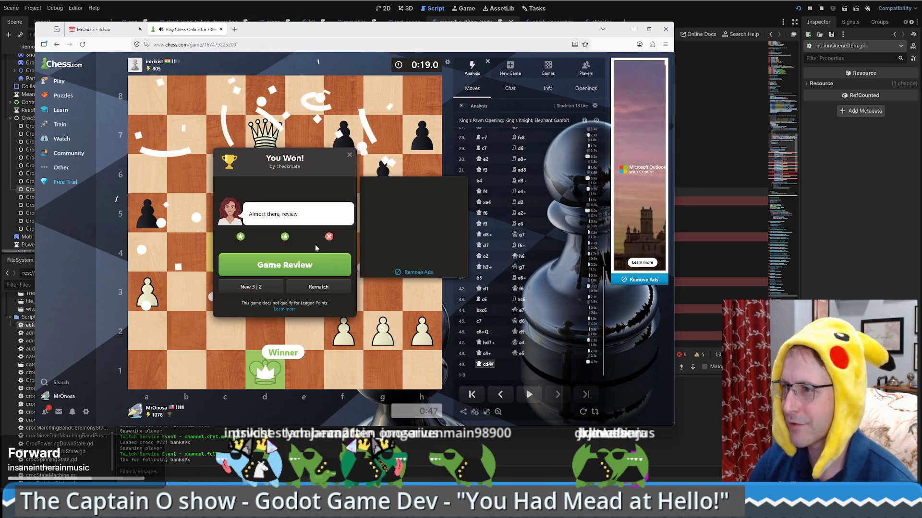
Step: Close the You Won! popup to view the game review, then return to Godot's script editor
{"action": "left_click", "coordinate": [349, 159]}
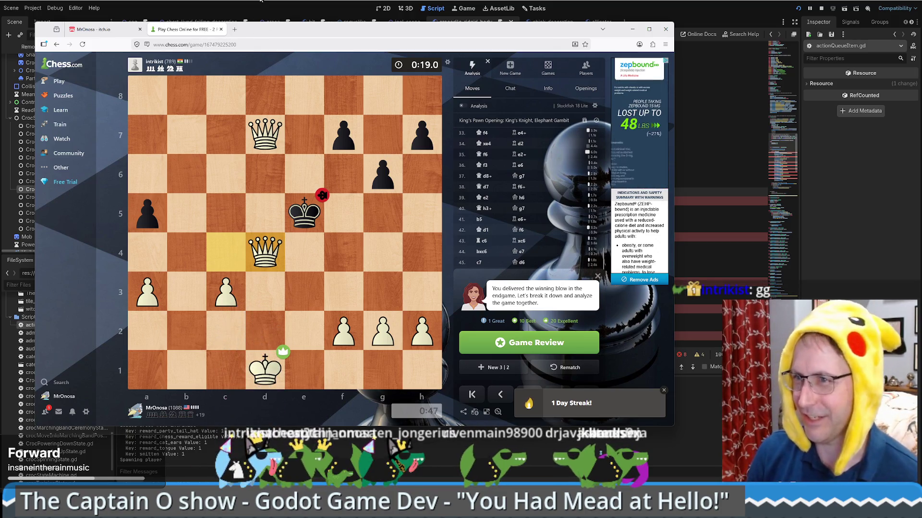
{"action": "key", "text": "alt+Tab"}
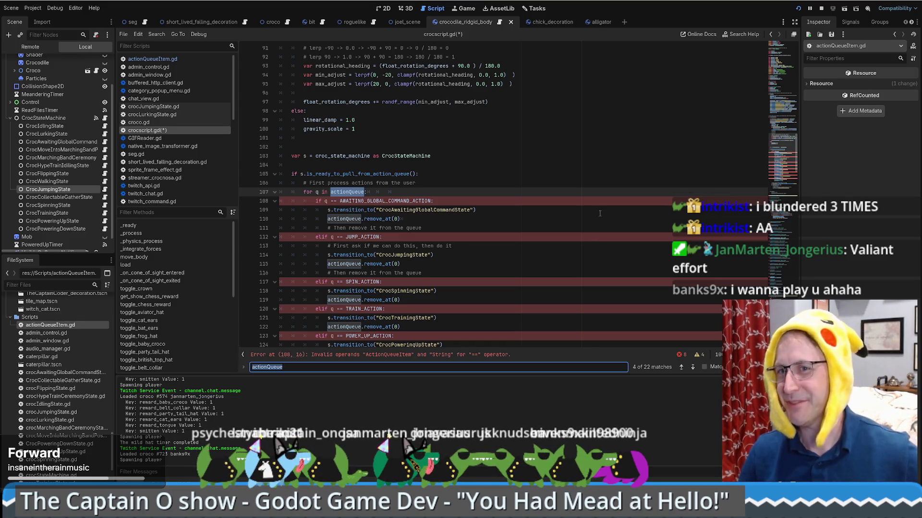
Step: Complete q.Action in the line 108 comparison via autocomplete
{"action": "scroll", "coordinate": [558, 205], "scroll_direction": "down", "scroll_amount": 2}
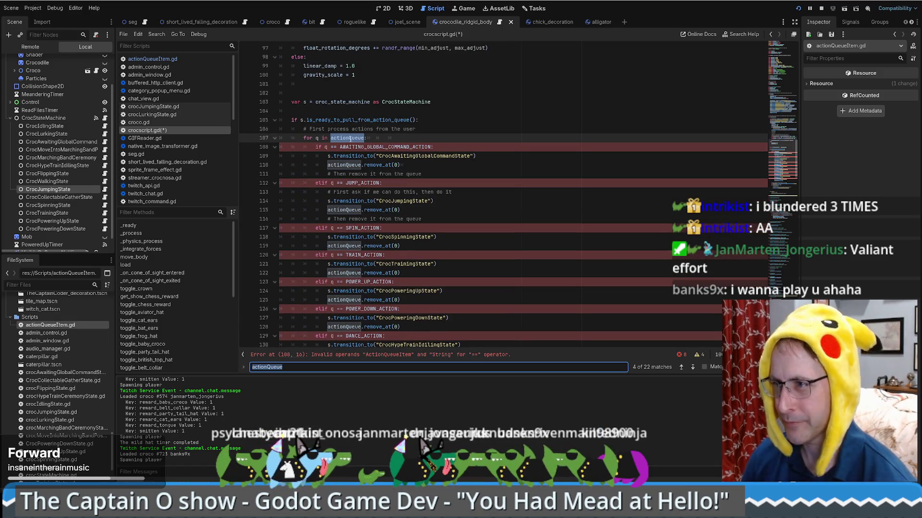
{"action": "left_click", "coordinate": [325, 147]}
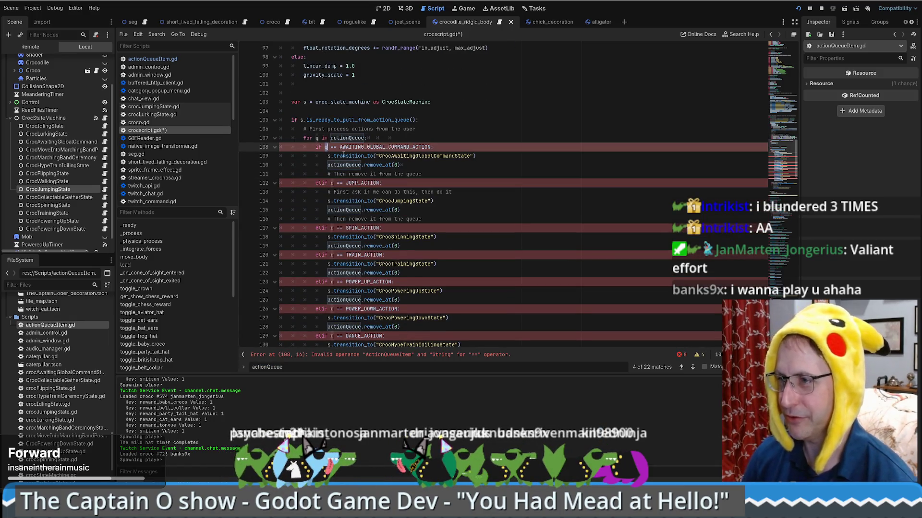
{"action": "scroll", "coordinate": [400, 234], "scroll_direction": "up", "scroll_amount": 3}
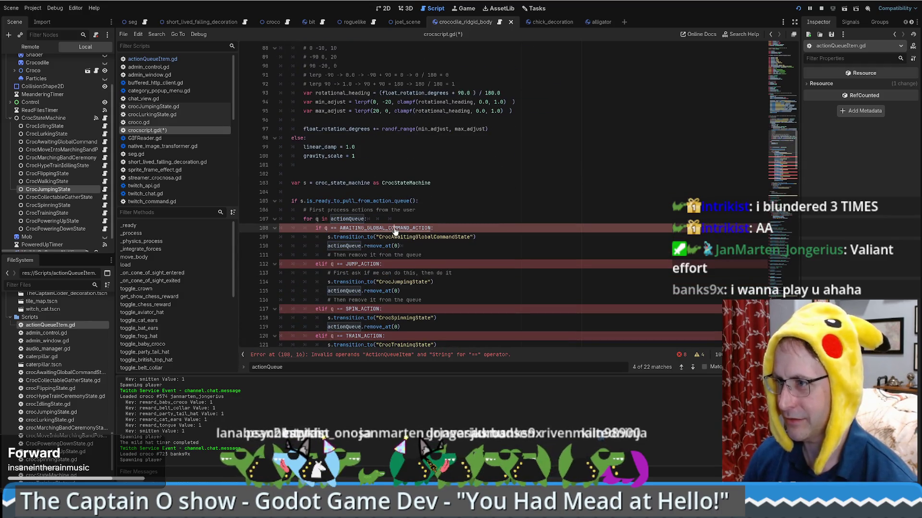
{"action": "scroll", "coordinate": [458, 222], "scroll_direction": "down", "scroll_amount": 2}
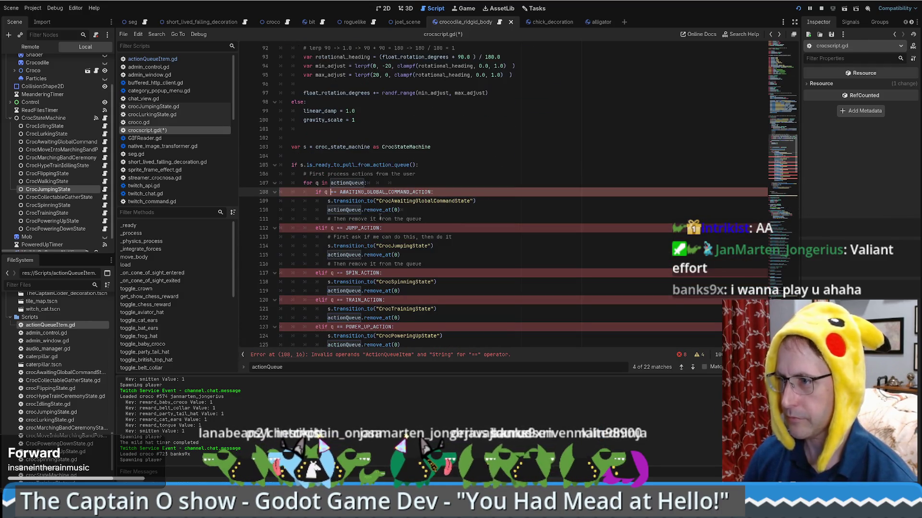
{"action": "type", "text": "."}
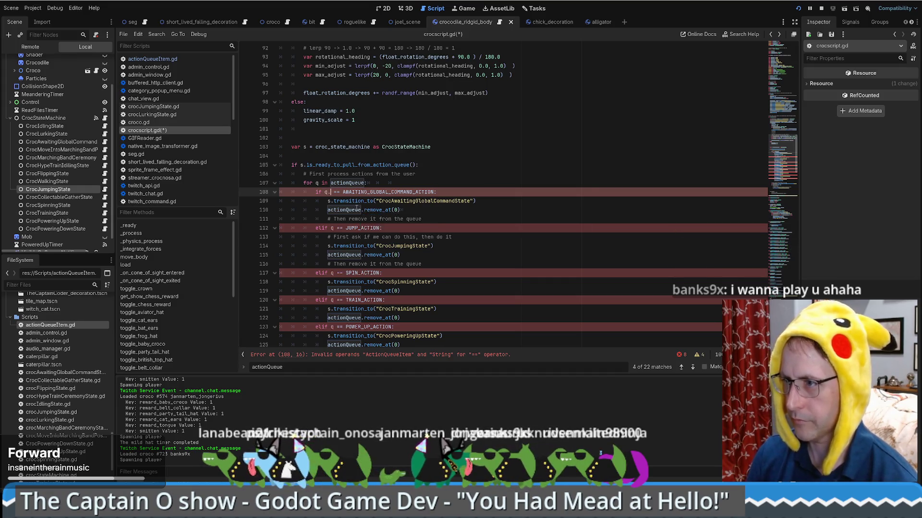
{"action": "key", "text": "Return"}
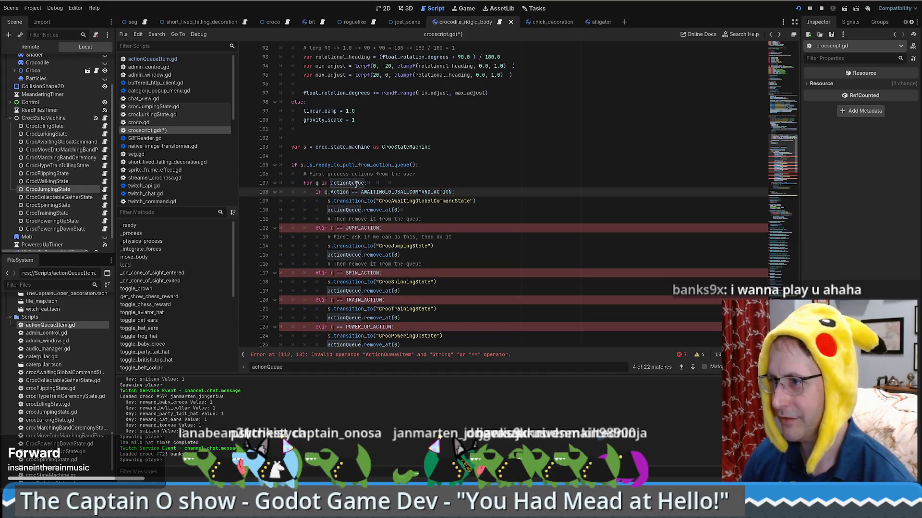
Step: Paste .Action after q on lines 112, 117 and 120
{"action": "left_click", "coordinate": [333, 228]}
{"action": "type", "text": ".Action"}
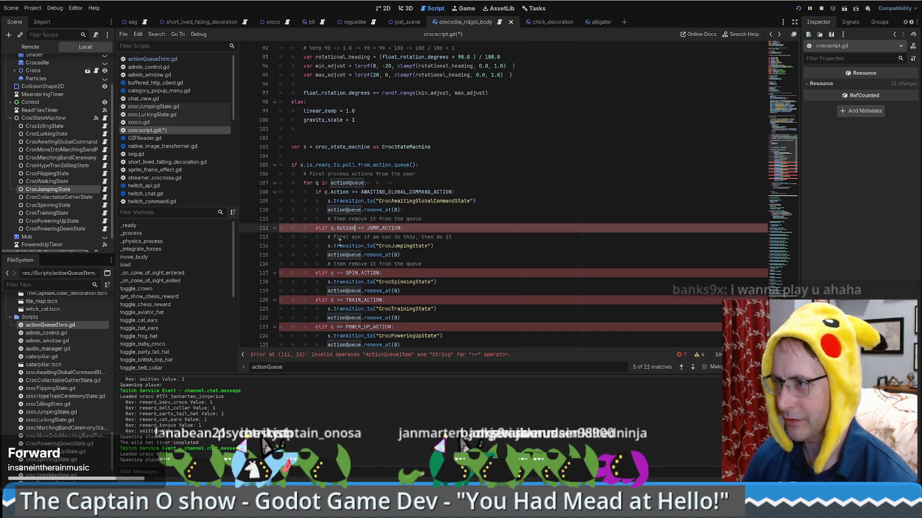
{"action": "scroll", "coordinate": [341, 271], "scroll_direction": "down", "scroll_amount": 2}
{"action": "left_click", "coordinate": [331, 219]}
{"action": "type", "text": ".Action"}
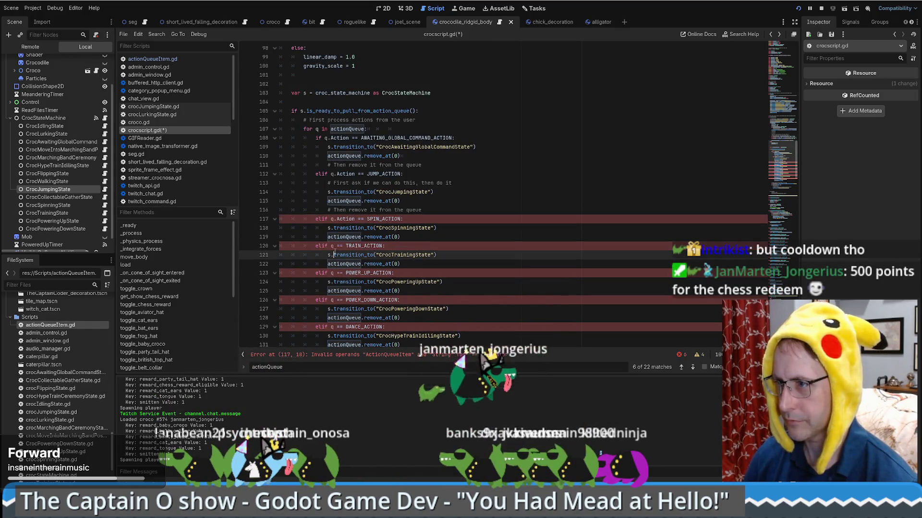
{"action": "left_click", "coordinate": [331, 246]}
{"action": "type", "text": ".Action"}
Step: Paste .Action after q in the power-up, power-down and dance comparisons
{"action": "left_click", "coordinate": [332, 273]}
{"action": "type", "text": ".Action"}
{"action": "scroll", "coordinate": [338, 286], "scroll_direction": "down", "scroll_amount": 3}
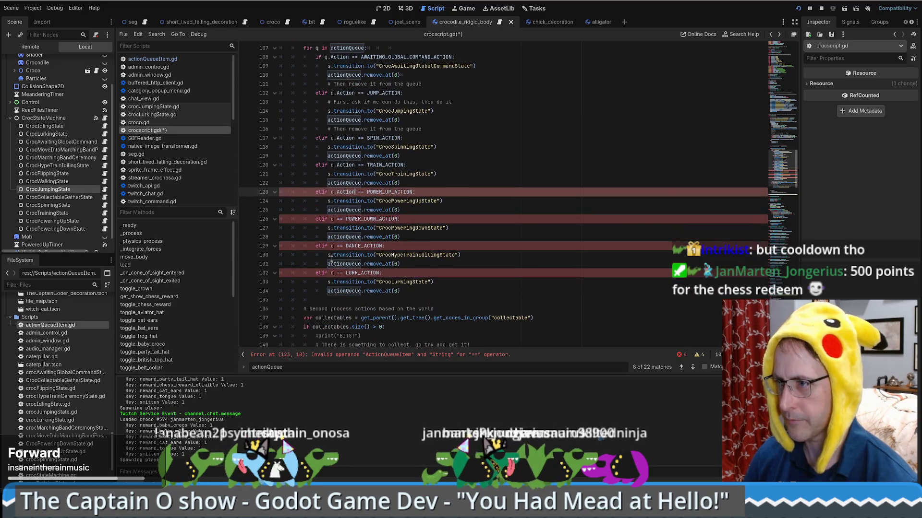
{"action": "left_click", "coordinate": [331, 218]}
{"action": "type", "text": ".Action"}
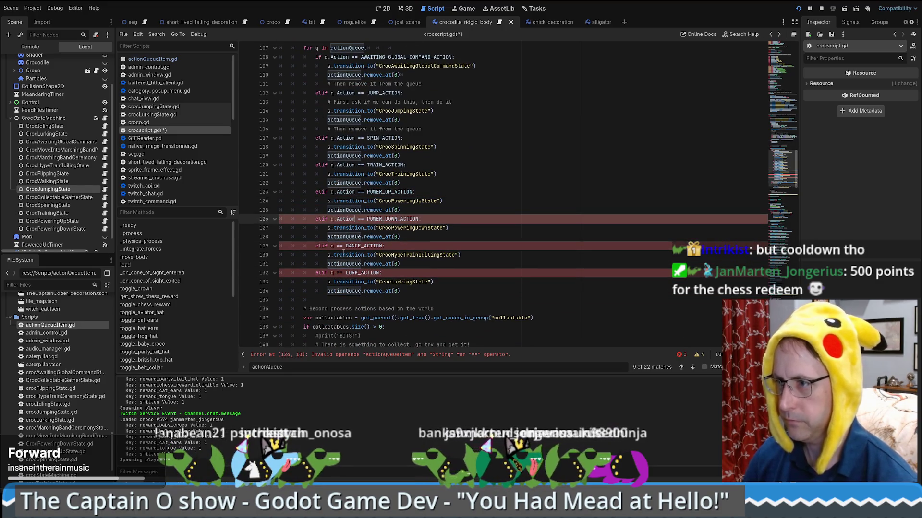
{"action": "left_click", "coordinate": [337, 246]}
{"action": "type", "text": ".Action"}
{"action": "left_click", "coordinate": [346, 273]}
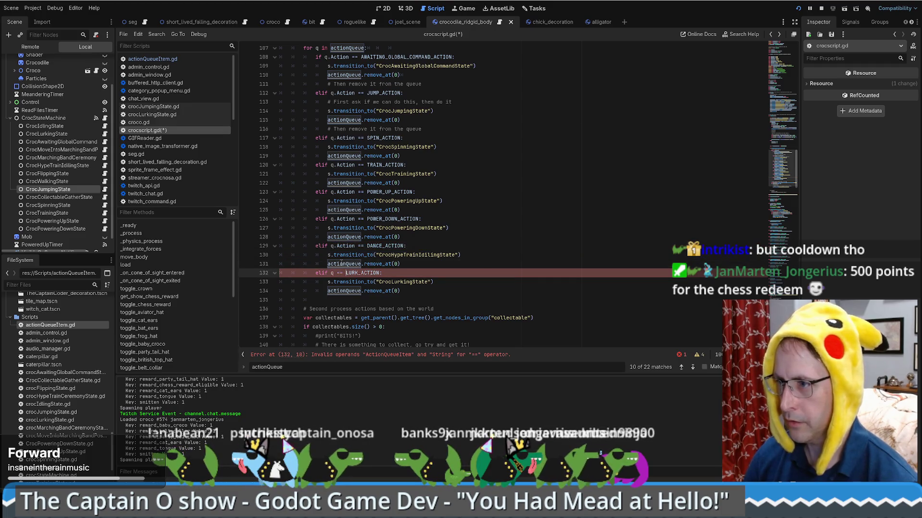
Step: Fix the lurk comparison and open transition_to's definition in crocStateMachine.gd
{"action": "key", "text": "ctrl+Right"}
{"action": "key", "text": "ctrl+Right"}
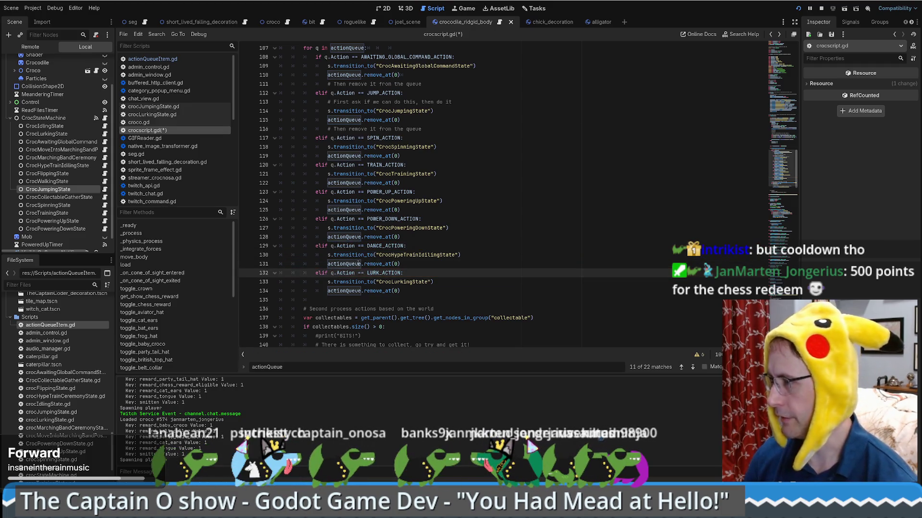
{"action": "mouse_move", "coordinate": [412, 194]}
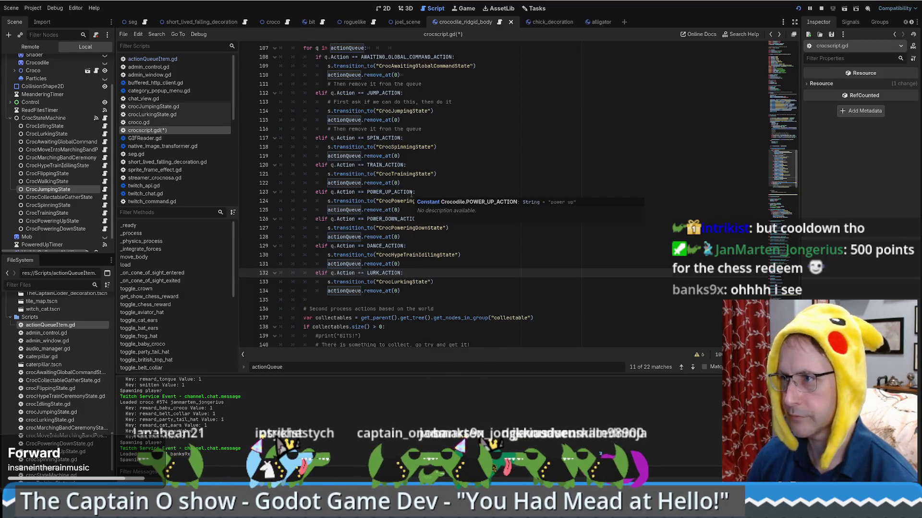
{"action": "scroll", "coordinate": [412, 194], "scroll_direction": "up", "scroll_amount": 3}
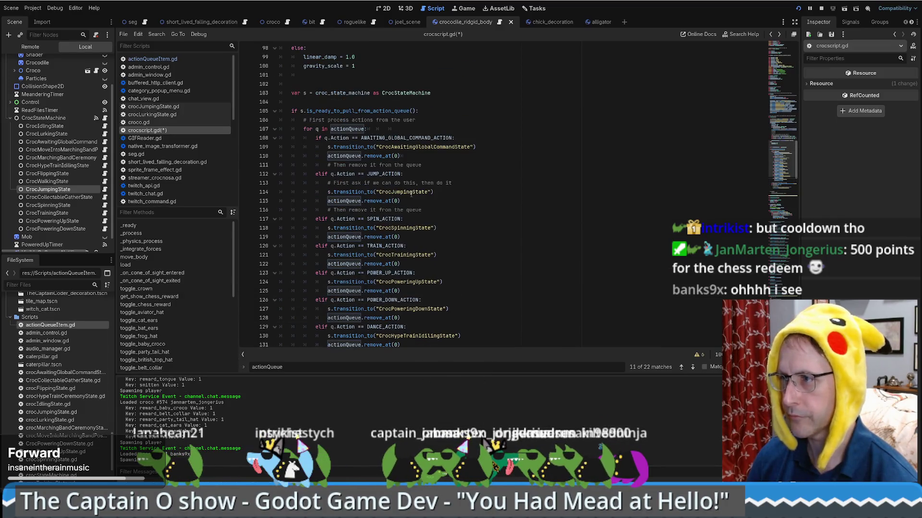
{"action": "left_click", "coordinate": [354, 192], "text": "ctrl"}
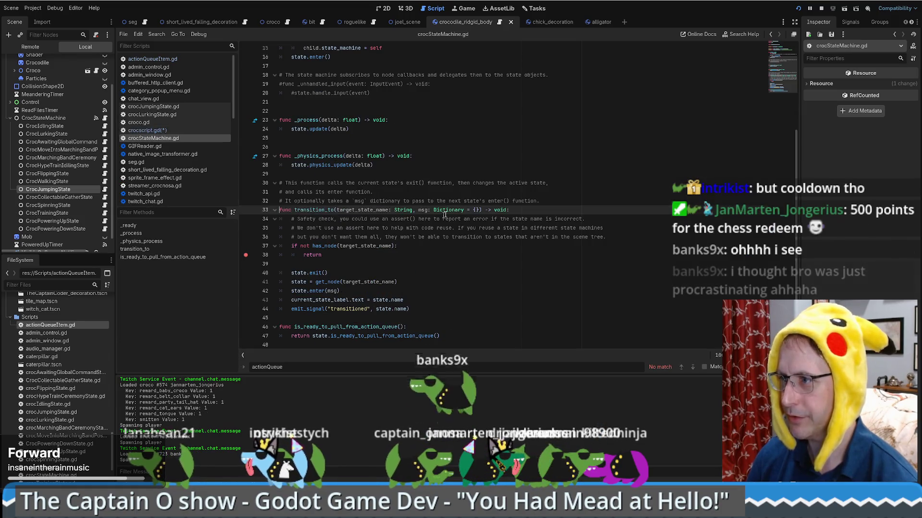
Step: Back in crocscript.gd, pass q.Message as the second argument to transition_to in the jump branch
{"action": "scroll", "coordinate": [338, 218], "scroll_direction": "up", "scroll_amount": 5}
{"action": "key", "text": "alt+Left"}
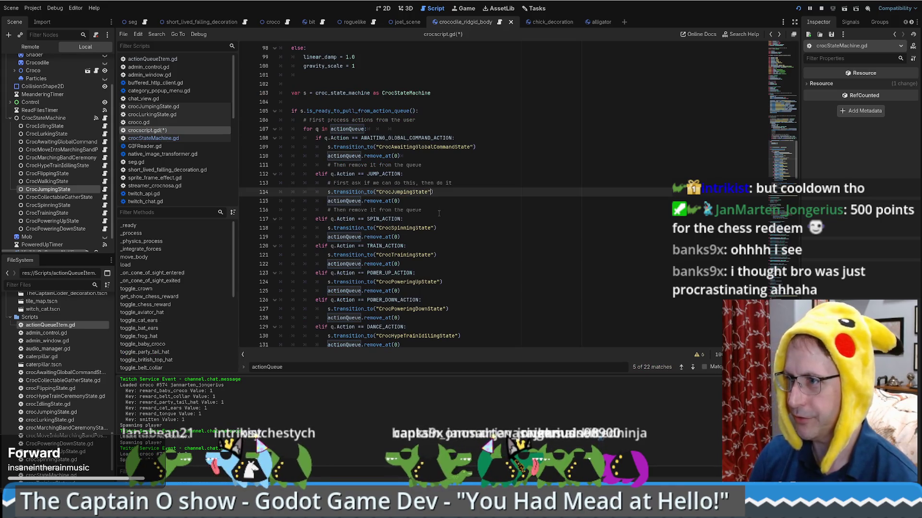
{"action": "type", "text": ", ac"}
{"action": "key", "text": "Return"}
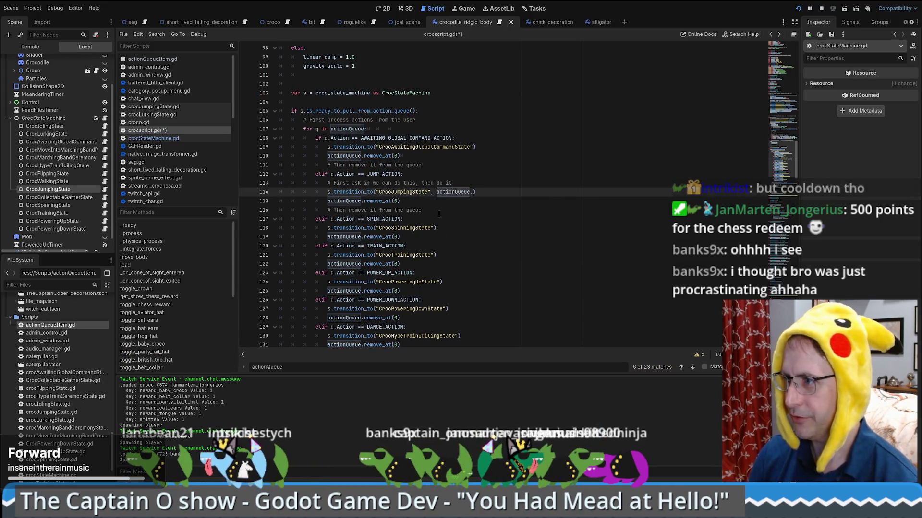
{"action": "type", "text": "."}
{"action": "key", "text": "BackSpace"}
{"action": "key", "text": "BackSpace"}
{"action": "key", "text": "BackSpace"}
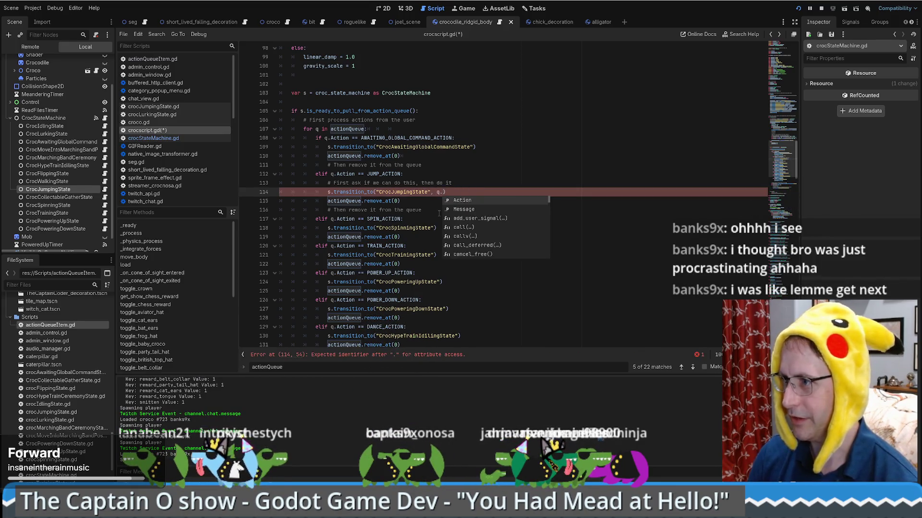
{"action": "key", "text": "Down"}
{"action": "key", "text": "Return"}
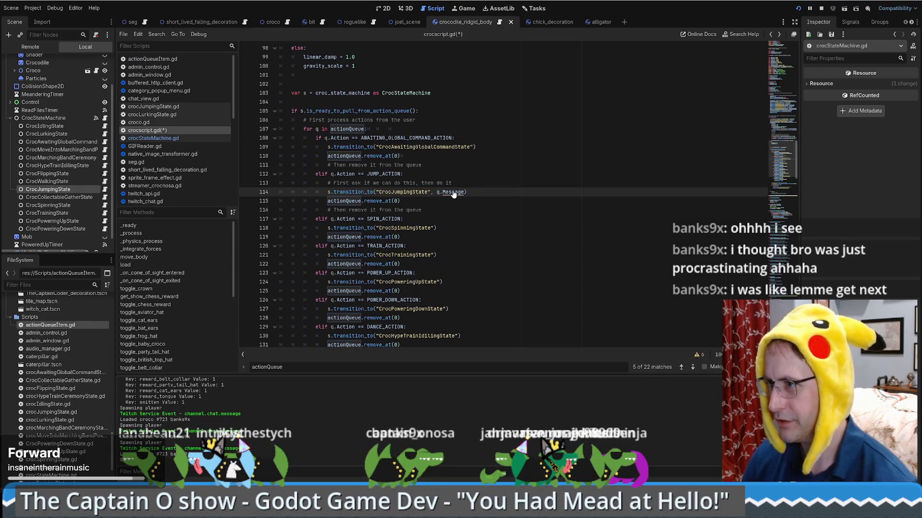
Step: Edit the Message declaration in actionQueueItem.gd and run the project with F5
{"action": "left_click", "coordinate": [453, 192], "text": "ctrl"}
{"action": "left_click", "coordinate": [369, 84]}
{"action": "type", "text": "= {"}
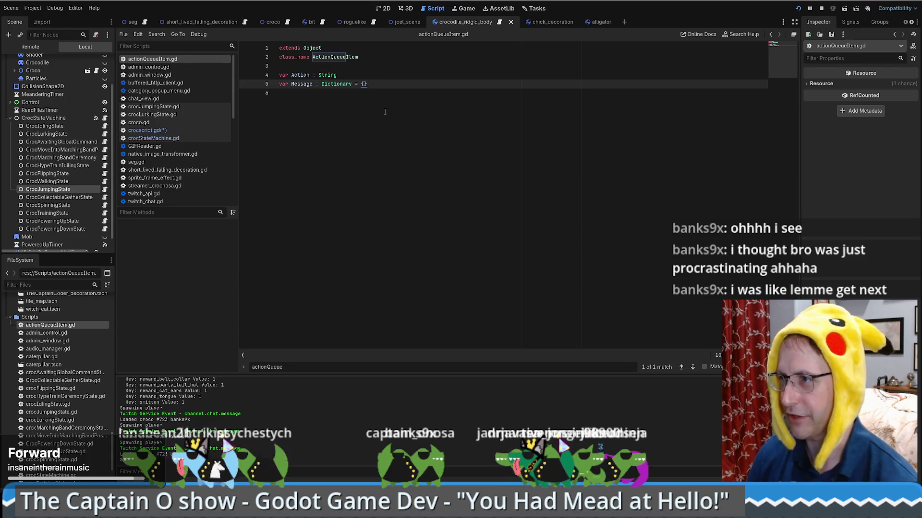
{"action": "key", "text": "F5"}
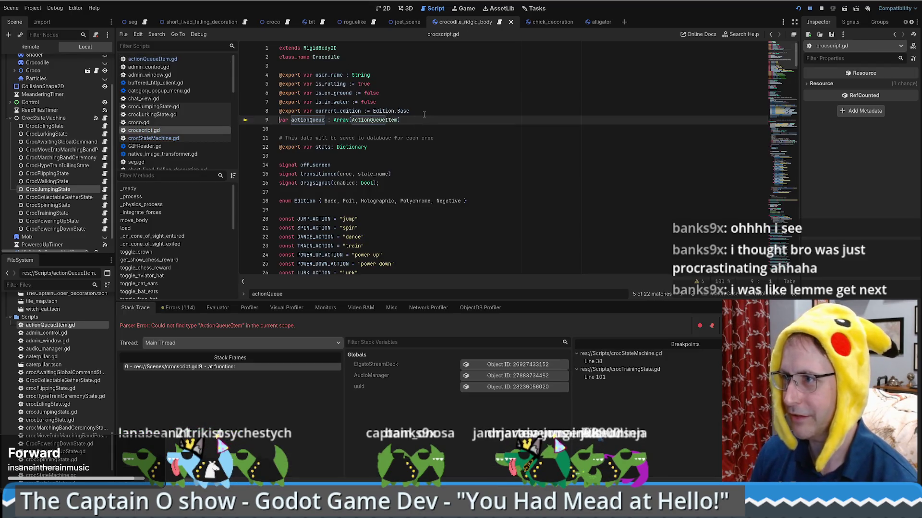
Step: Rerun the project with F5, focus the Stream Engagement Game window and snap the Admin Control Panel aside
{"action": "key", "text": "F5"}
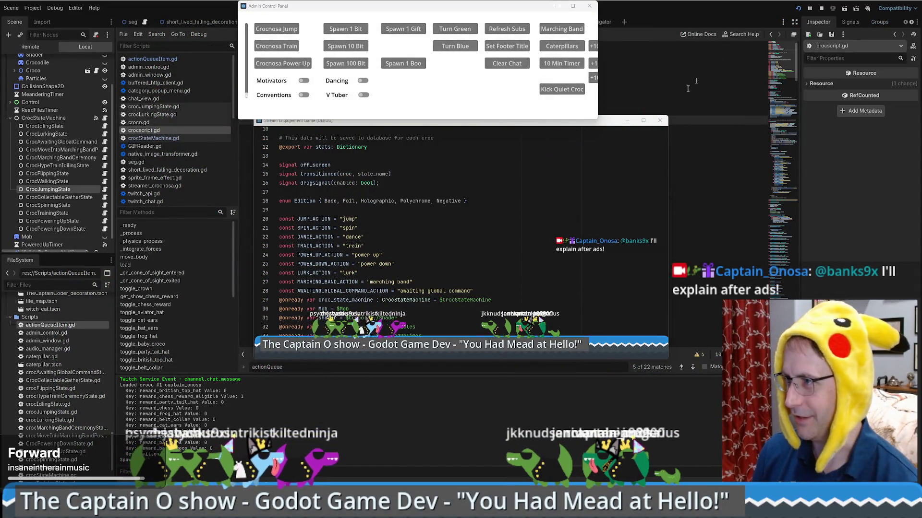
{"action": "left_click", "coordinate": [595, 128]}
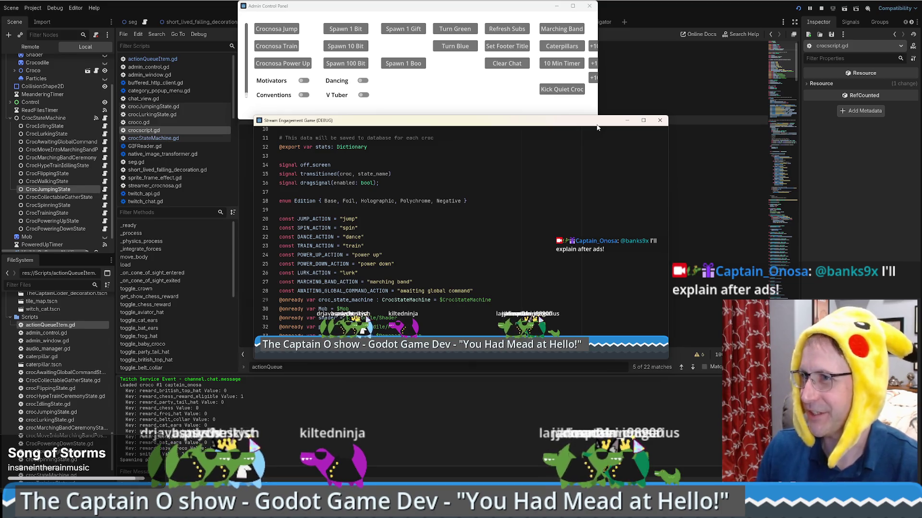
{"action": "left_click", "coordinate": [565, 99]}
{"action": "key", "text": "super+shift+Right"}
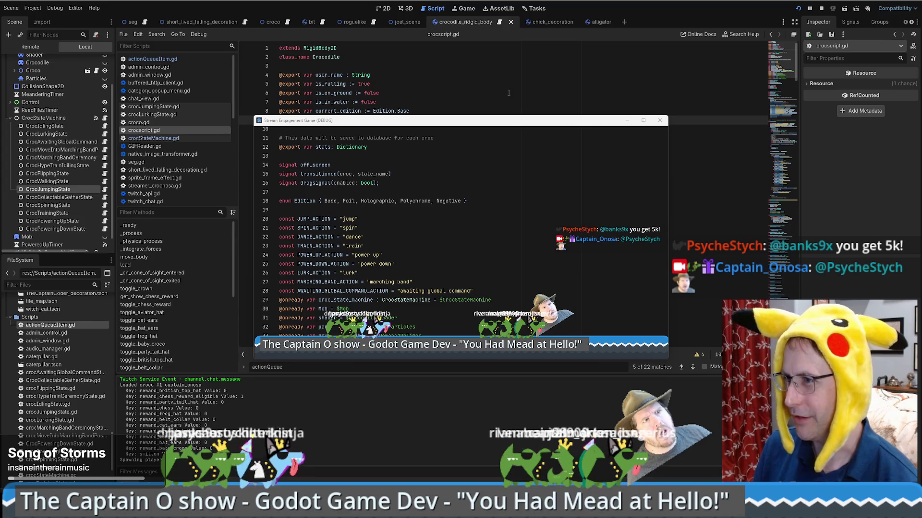
Step: Close the running game and return focus to the crocscript.gd code
{"action": "key", "text": "alt+Tab"}
{"action": "left_click", "coordinate": [530, 166]}
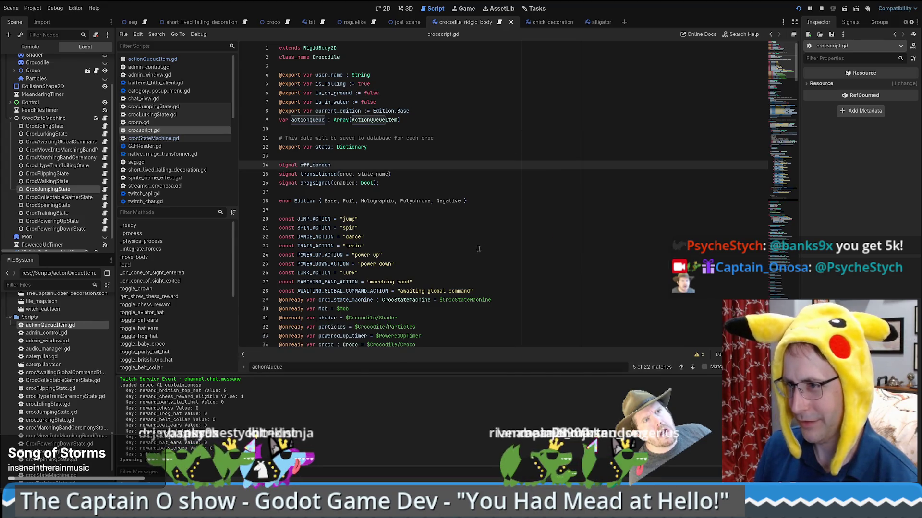
{"action": "scroll", "coordinate": [478, 249], "scroll_direction": "down", "scroll_amount": 7}
{"action": "scroll", "coordinate": [490, 245], "scroll_direction": "up", "scroll_amount": 7}
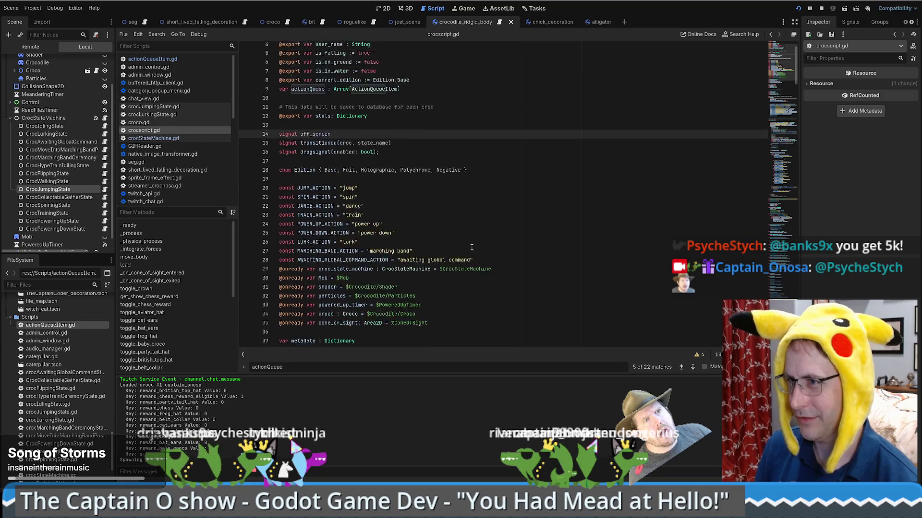
{"action": "scroll", "coordinate": [472, 250], "scroll_direction": "down", "scroll_amount": 9}
Step: Review crocscript.gd, select the actionQueue declaration, and switch to seg.gd
{"action": "mouse_move", "coordinate": [782, 86]}
{"action": "left_mouse_down"}
{"action": "mouse_move", "coordinate": [786, 192]}
{"action": "mouse_move", "coordinate": [792, 96]}
{"action": "left_mouse_up"}
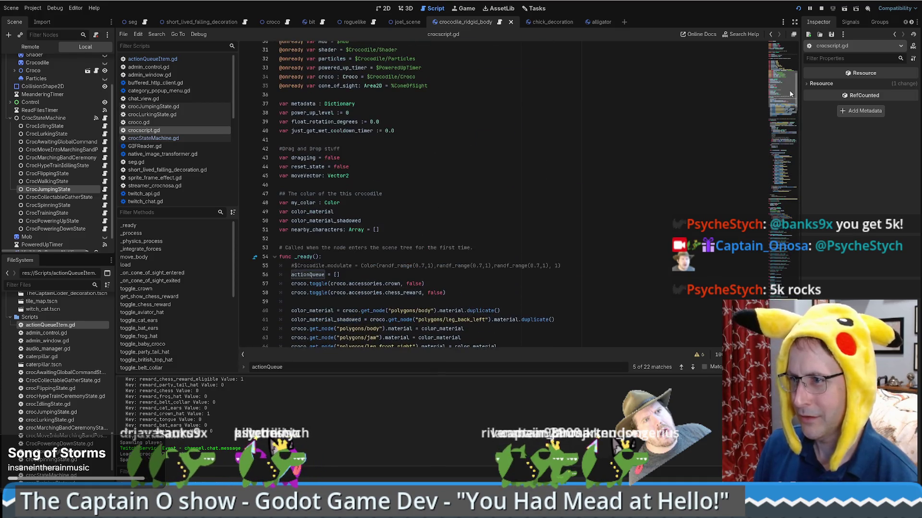
{"action": "scroll", "coordinate": [383, 253], "scroll_direction": "up", "scroll_amount": 6}
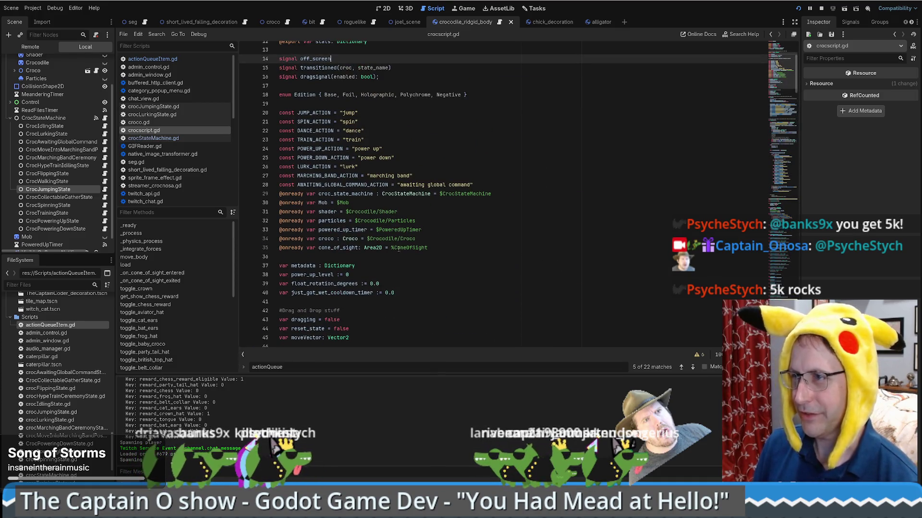
{"action": "scroll", "coordinate": [398, 249], "scroll_direction": "up", "scroll_amount": 3}
{"action": "scroll", "coordinate": [465, 182], "scroll_direction": "down", "scroll_amount": 15}
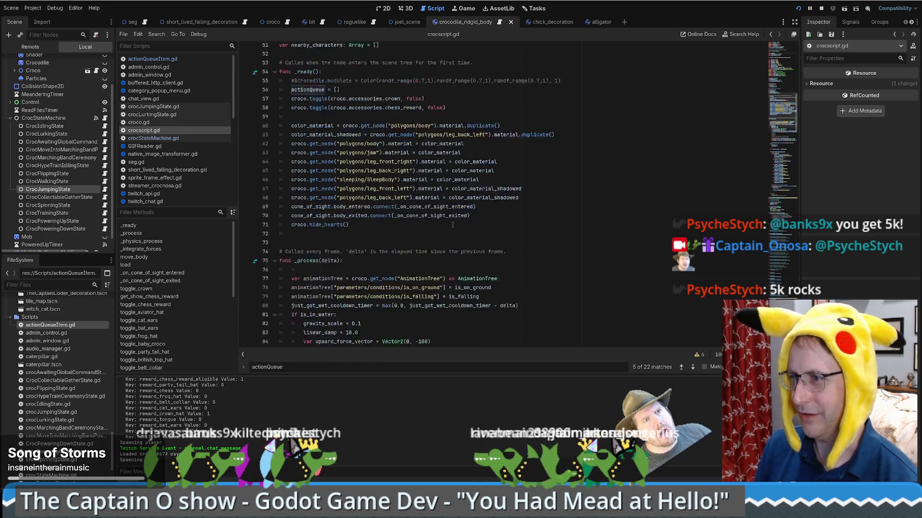
{"action": "scroll", "coordinate": [448, 198], "scroll_direction": "down", "scroll_amount": 5}
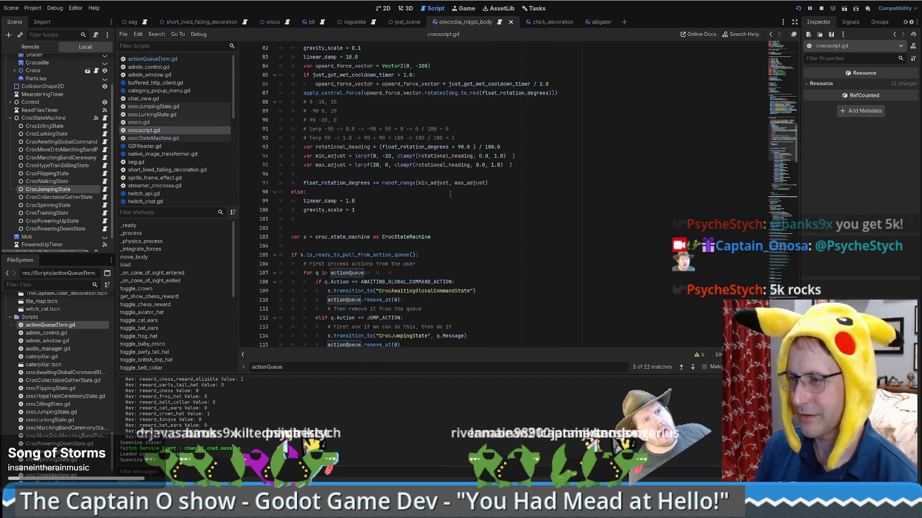
{"action": "scroll", "coordinate": [430, 195], "scroll_direction": "down", "scroll_amount": 4}
{"action": "scroll", "coordinate": [438, 191], "scroll_direction": "up", "scroll_amount": 20}
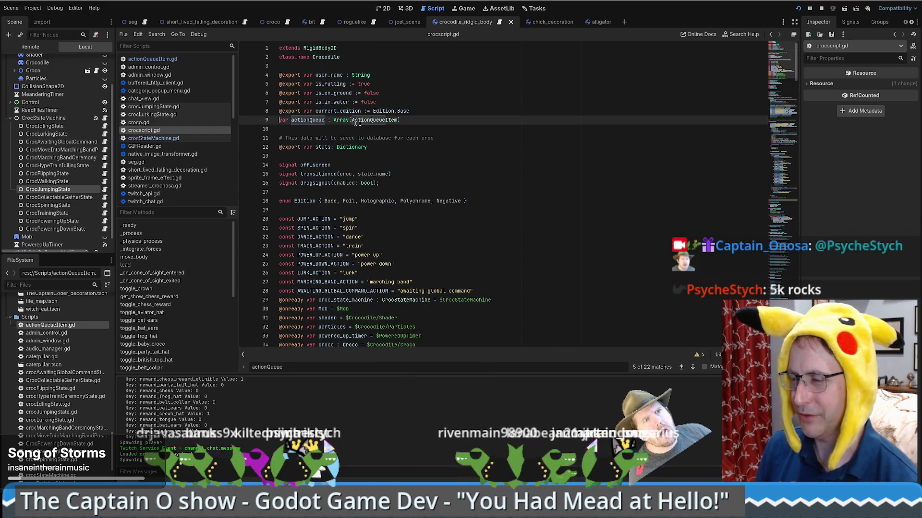
{"action": "double_click", "coordinate": [312, 120]}
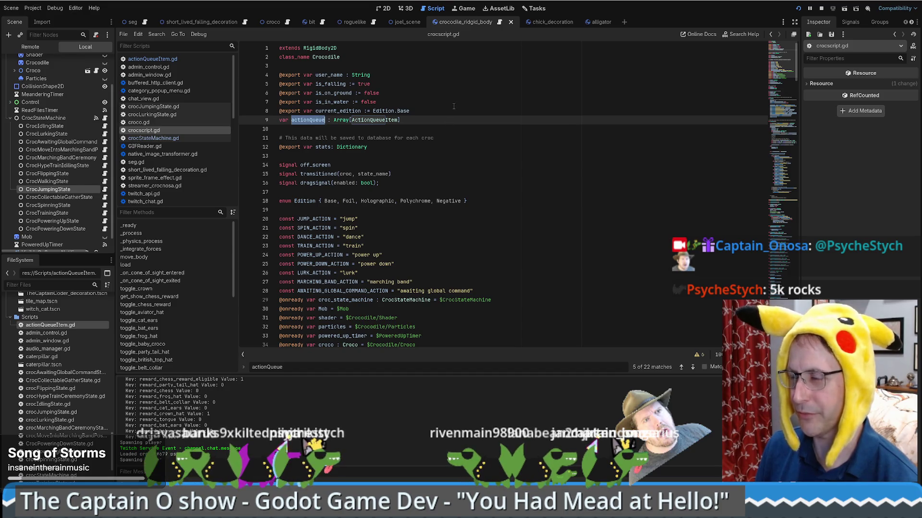
{"action": "left_click", "coordinate": [133, 21]}
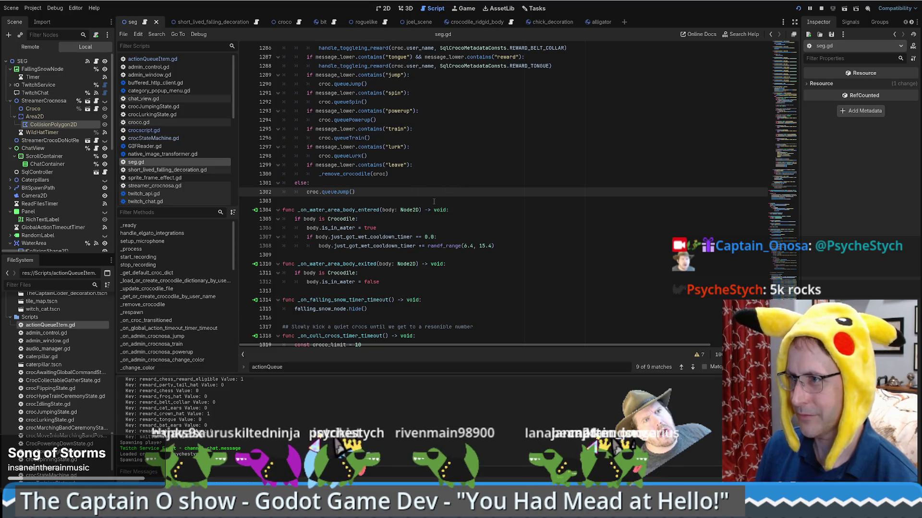
Step: Clear the JUMP_ACTION argument out of queueJump's actionQueue.append call
{"action": "scroll", "coordinate": [438, 201], "scroll_direction": "up", "scroll_amount": 4}
{"action": "left_click", "coordinate": [349, 192], "text": "ctrl"}
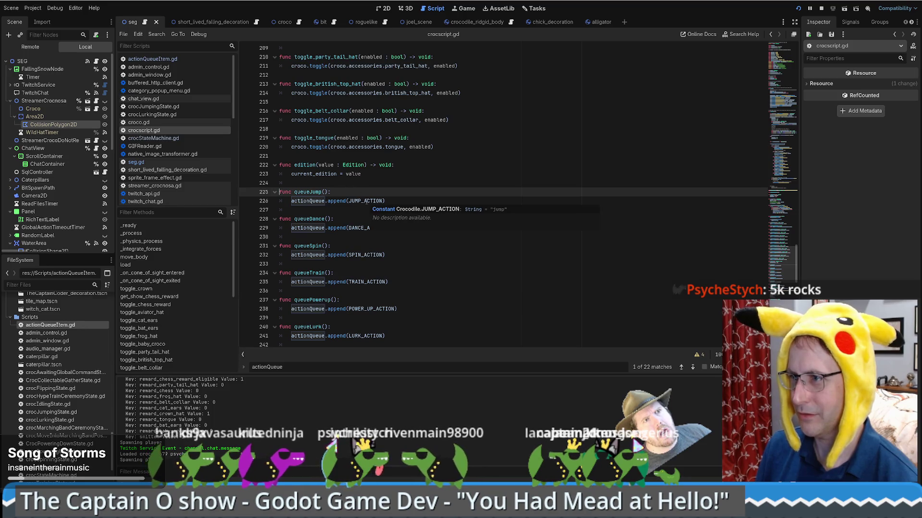
{"action": "left_click", "coordinate": [365, 201]}
{"action": "double_click", "coordinate": [358, 202]}
{"action": "type", "text": "A"}
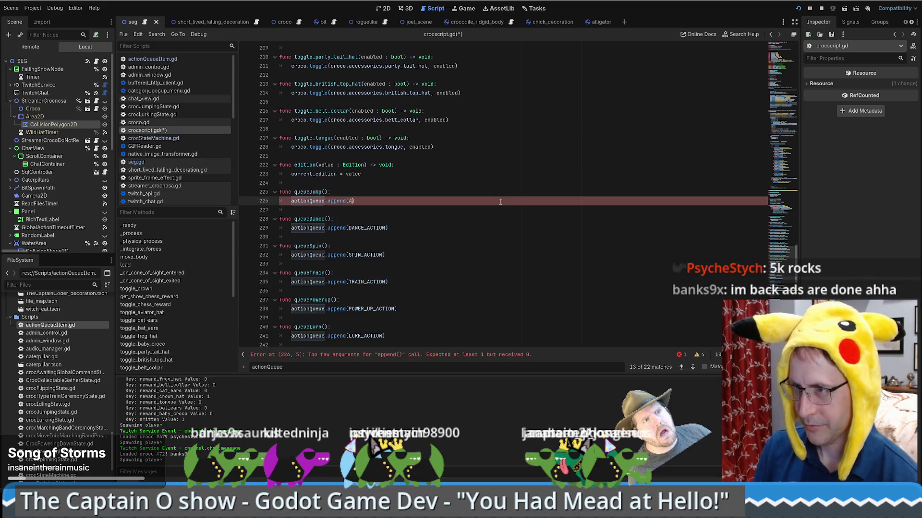
{"action": "key", "text": "Return"}
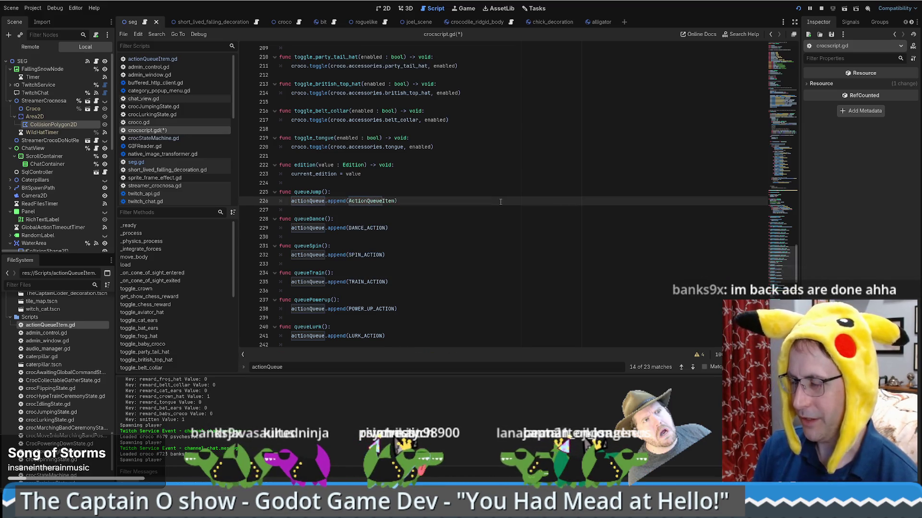
{"action": "double_click", "coordinate": [352, 201]}
{"action": "key", "text": "ctrl+x"}
Step: Insert var action = ActionQueueItem.new() as the first line of queueJump
{"action": "left_click", "coordinate": [380, 194]}
{"action": "key", "text": "Return"}
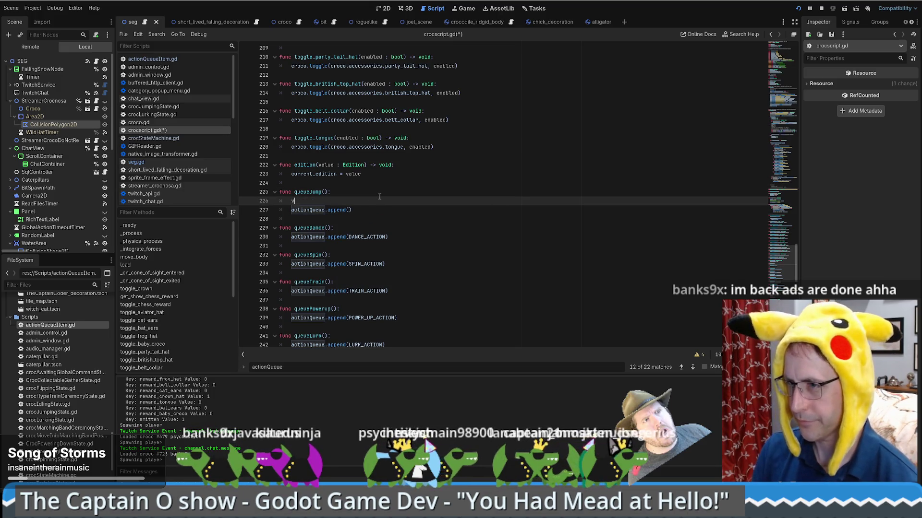
{"action": "type", "text": "ar"}
{"action": "key", "text": "BackSpace"}
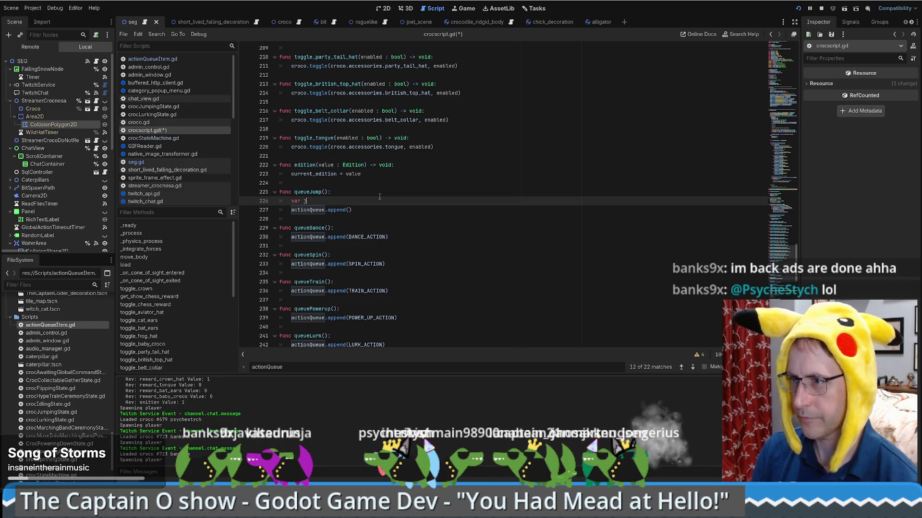
{"action": "key", "text": "ctrl+space"}
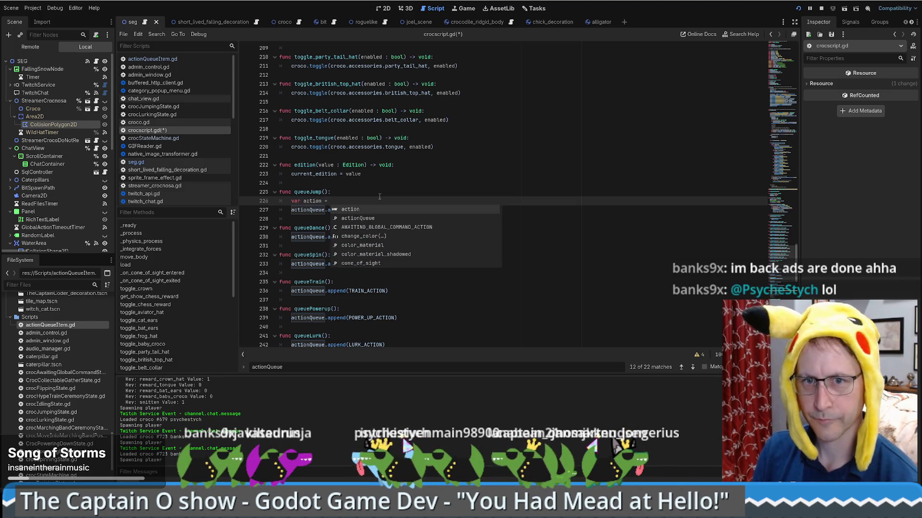
{"action": "type", "text": "ActionQueueItem"}
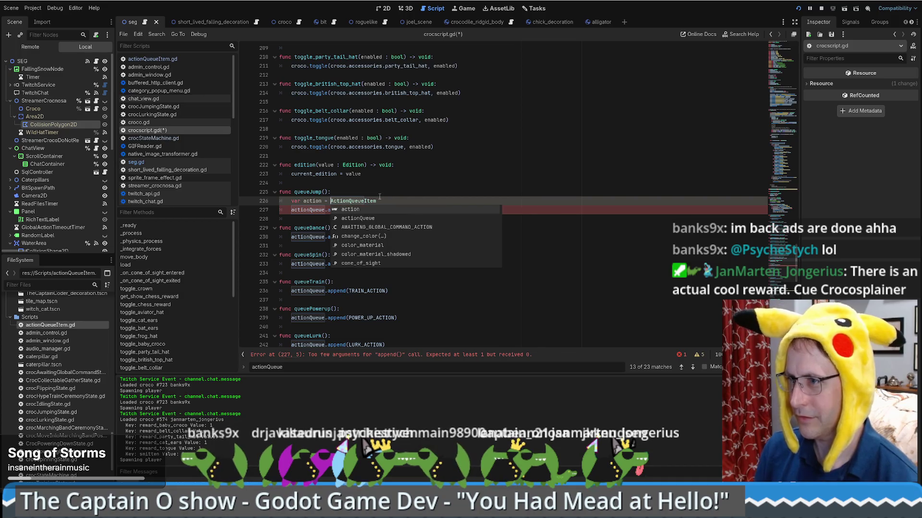
{"action": "key", "text": "Escape"}
{"action": "type", "text": "new()"}
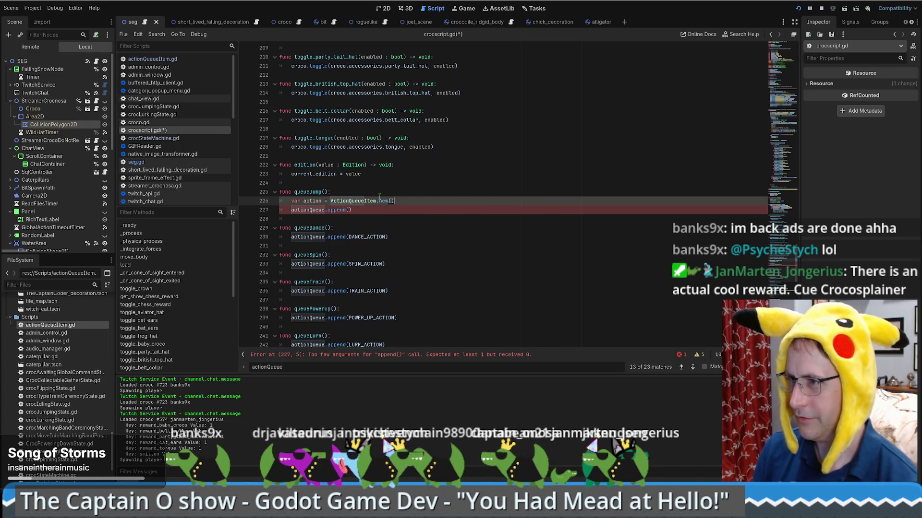
Step: Add the line action.Action = JUMP_ACTION below the item creation
{"action": "key", "text": "Return"}
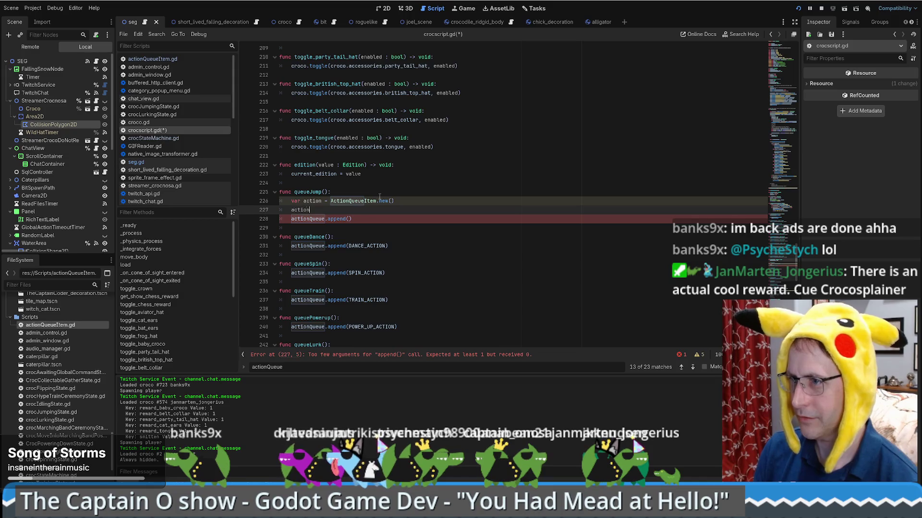
{"action": "type", "text": ".n"}
{"action": "type", "text": "a"}
{"action": "key", "text": "BackSpace"}
{"action": "key", "text": "BackSpace"}
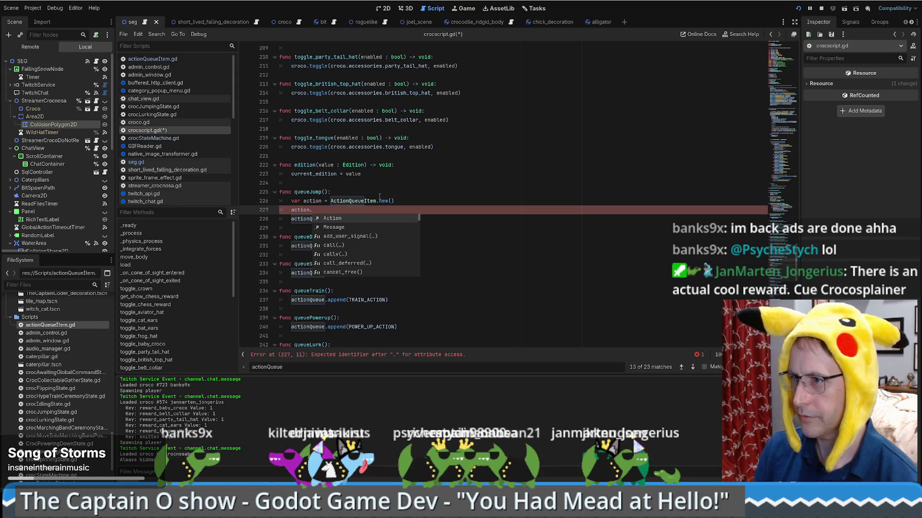
{"action": "key", "text": "Return"}
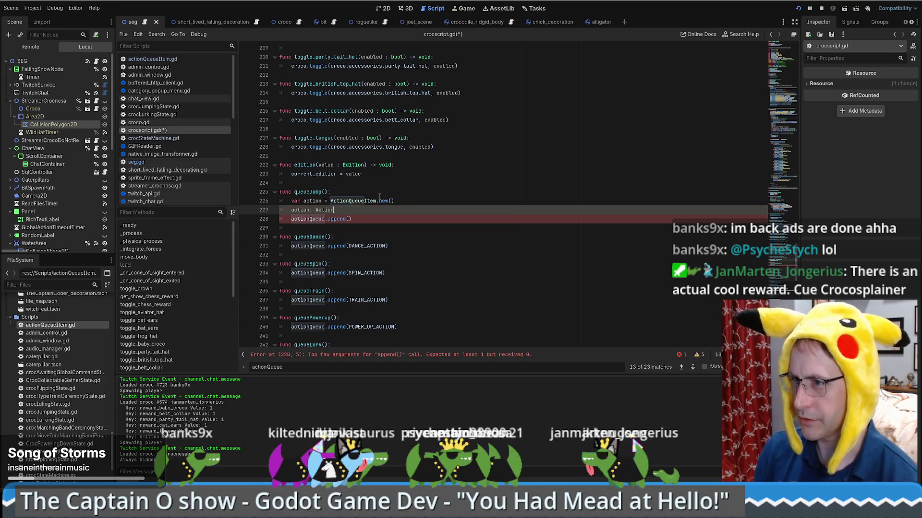
{"action": "scroll", "coordinate": [380, 197], "scroll_direction": "up", "scroll_amount": 5}
{"action": "scroll", "coordinate": [379, 197], "scroll_direction": "down", "scroll_amount": 5}
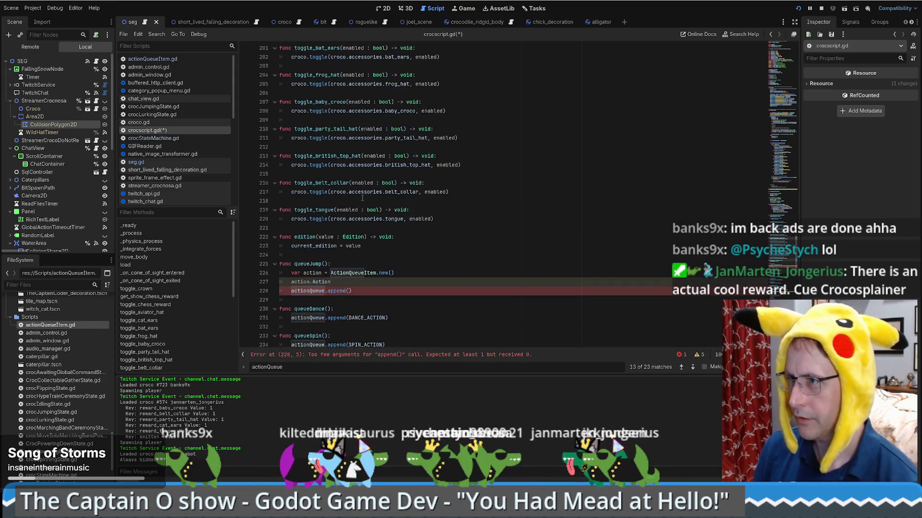
{"action": "type", "text": "= ju"}
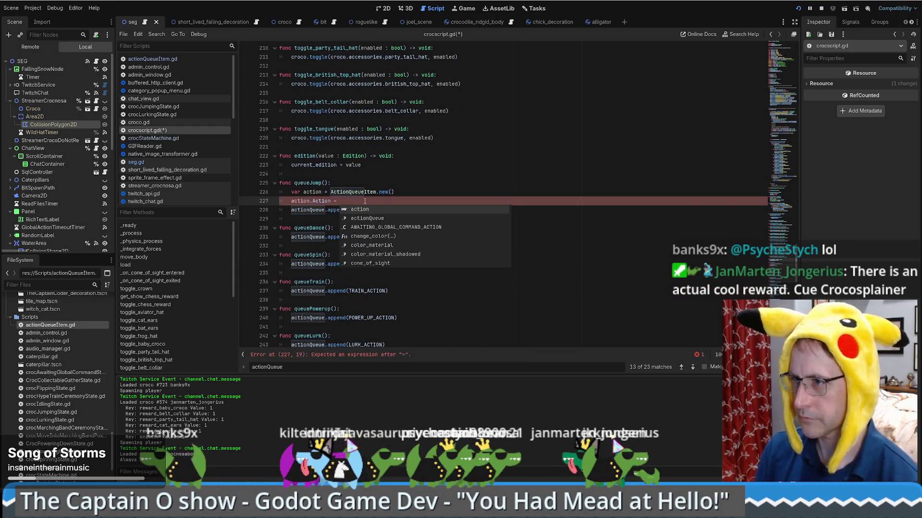
{"action": "key", "text": "Down"}
{"action": "key", "text": "Return"}
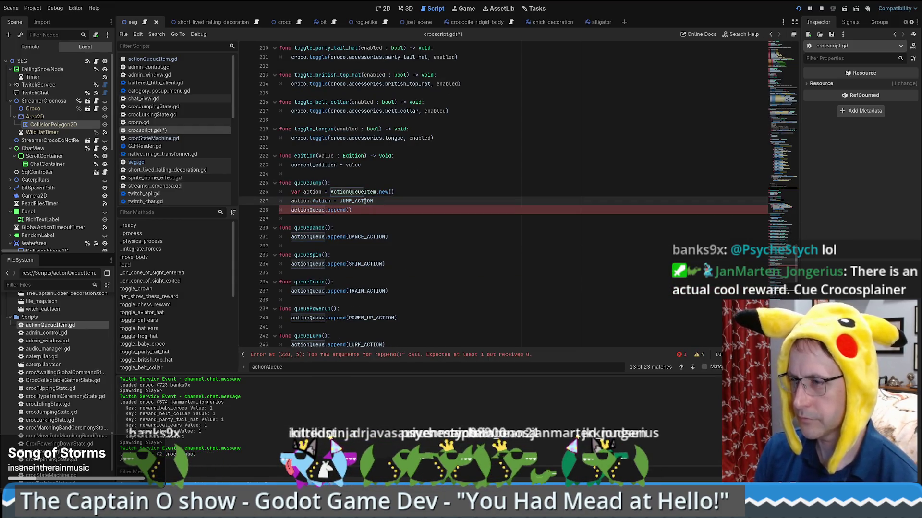
Step: Pass action into actionQueue.append() and save crocscript.gd
{"action": "double_click", "coordinate": [308, 203]}
{"action": "key", "text": "ctrl+c"}
{"action": "left_click", "coordinate": [349, 210]}
{"action": "key", "text": "ctrl+v"}
{"action": "key", "text": "ctrl+s"}
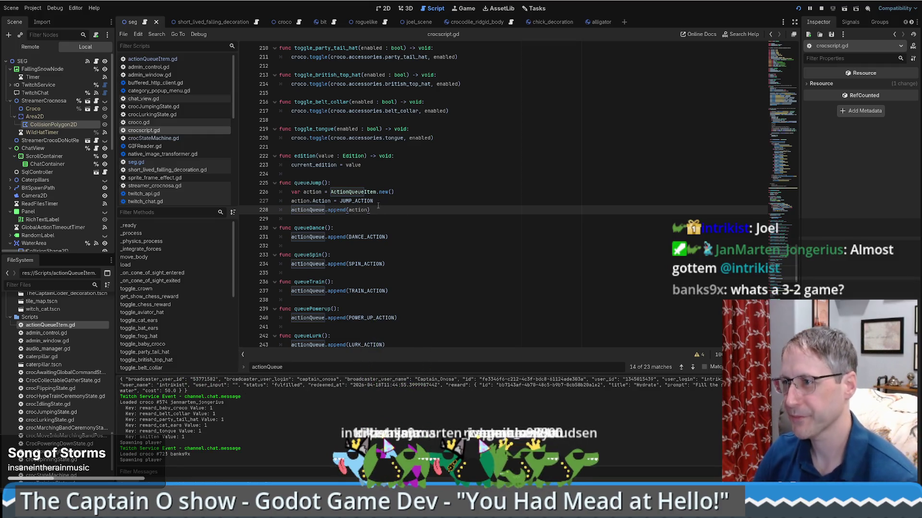
Step: Place the cursor inside queueJump's parameter parentheses to add the gear parameter
{"action": "left_click", "coordinate": [325, 183]}
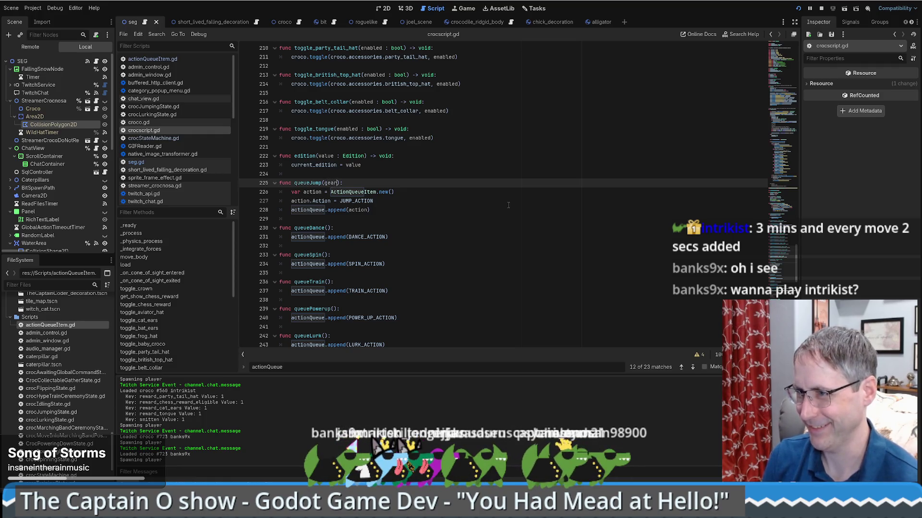
Step: Give gear an int type with a default value, and open a line after the Action assignment
{"action": "type", "text": "r : int"}
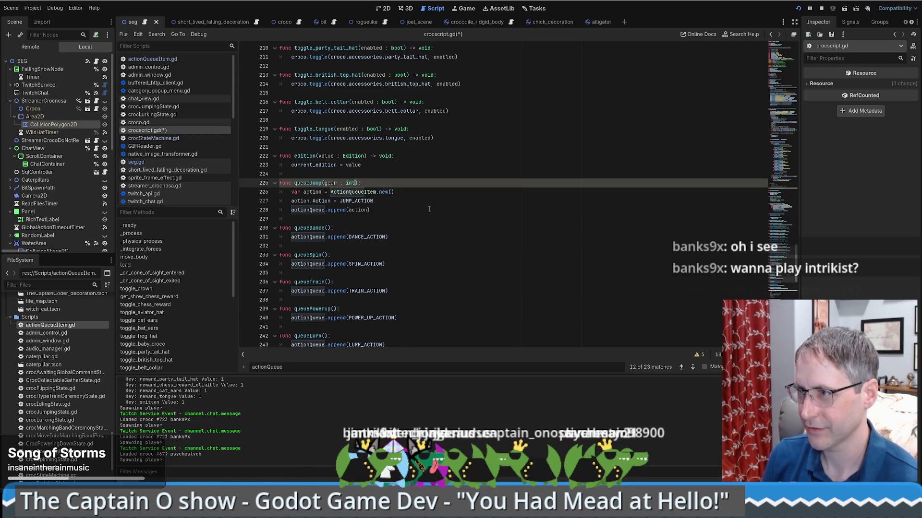
{"action": "type", "text": " = 0"}
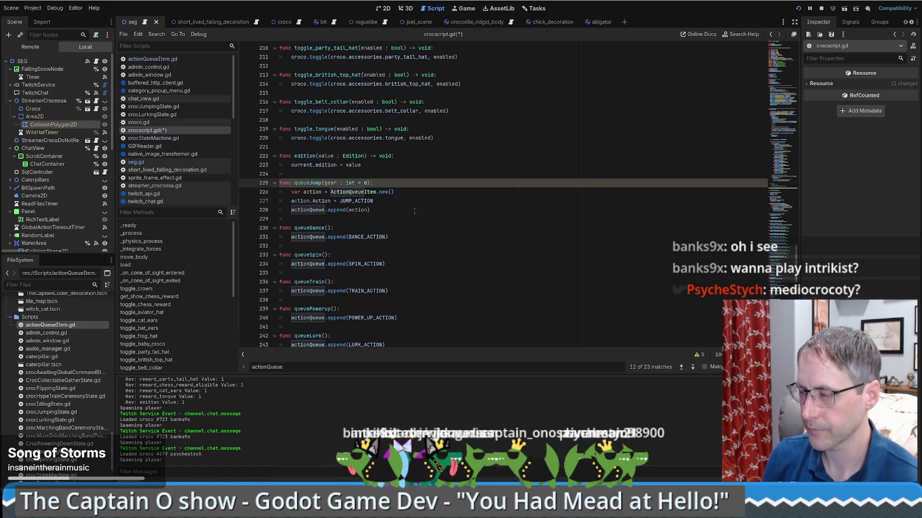
{"action": "left_click", "coordinate": [395, 211]}
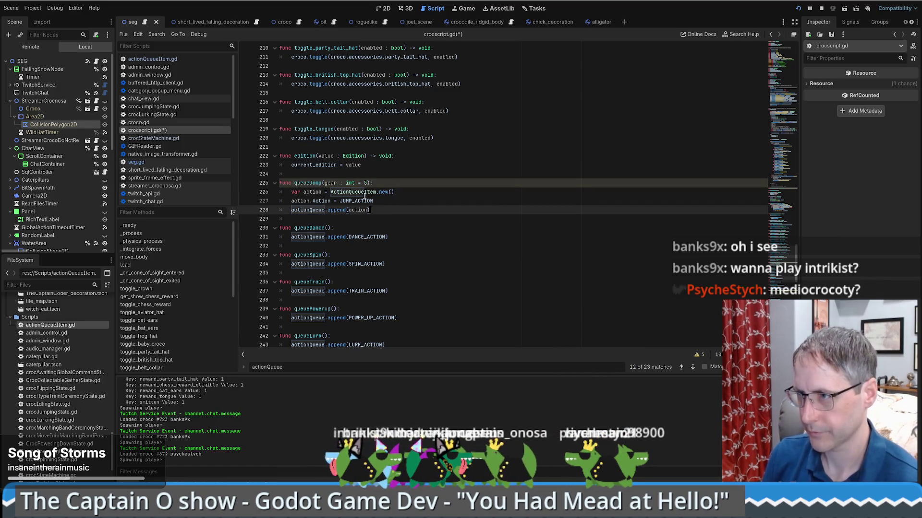
{"action": "left_click", "coordinate": [328, 184]}
{"action": "left_click", "coordinate": [398, 203]}
{"action": "key", "text": "Return"}
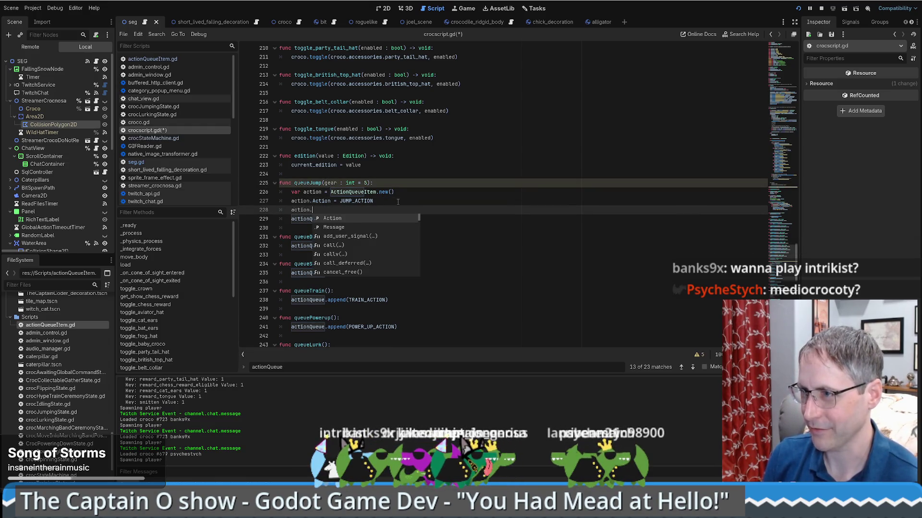
{"action": "key", "text": "Down"}
{"action": "key", "text": "Return"}
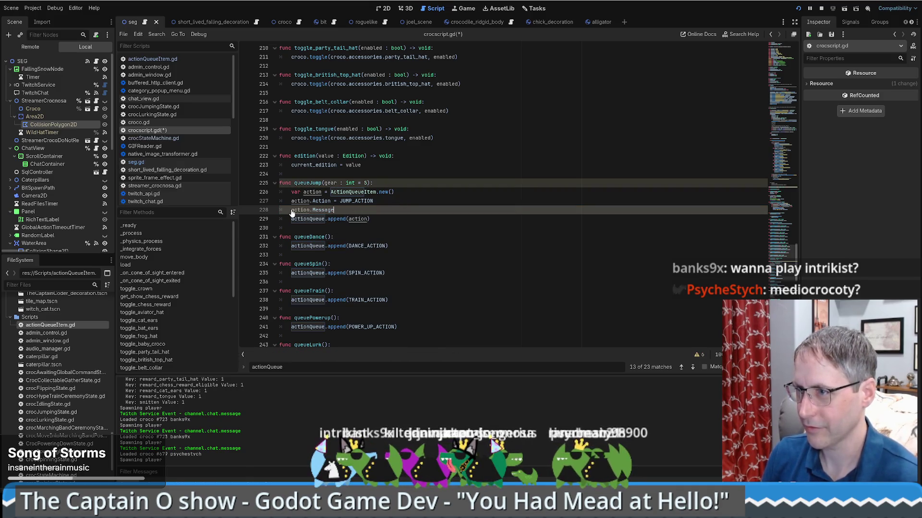
{"action": "left_click", "coordinate": [365, 183]}
{"action": "left_click_drag", "start_coordinate": [334, 210], "coordinate": [292, 210]}
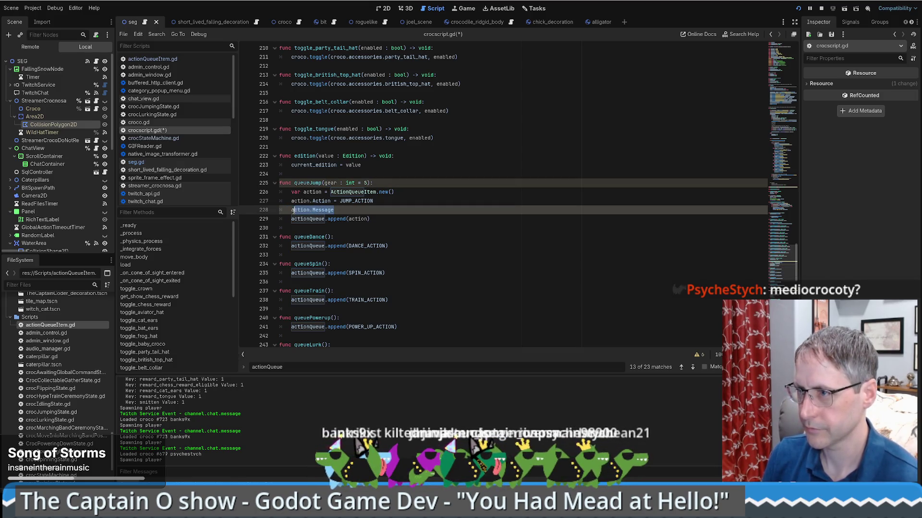
{"action": "key", "text": "BackSpace"}
{"action": "left_click", "coordinate": [365, 183]}
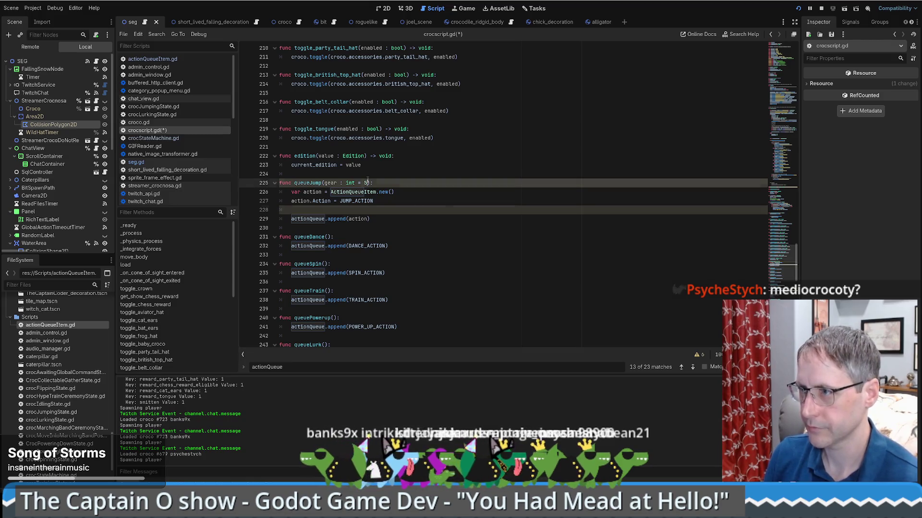
{"action": "left_click", "coordinate": [373, 209]}
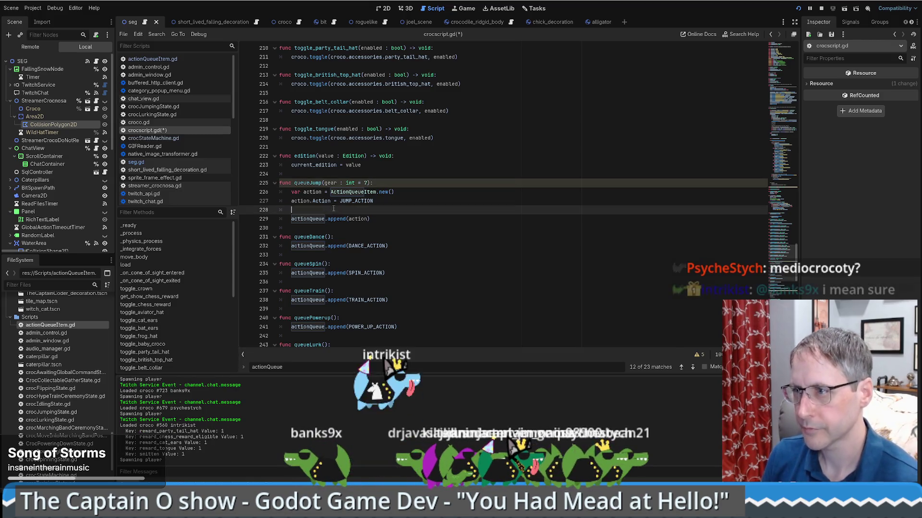
{"action": "left_click", "coordinate": [324, 183]}
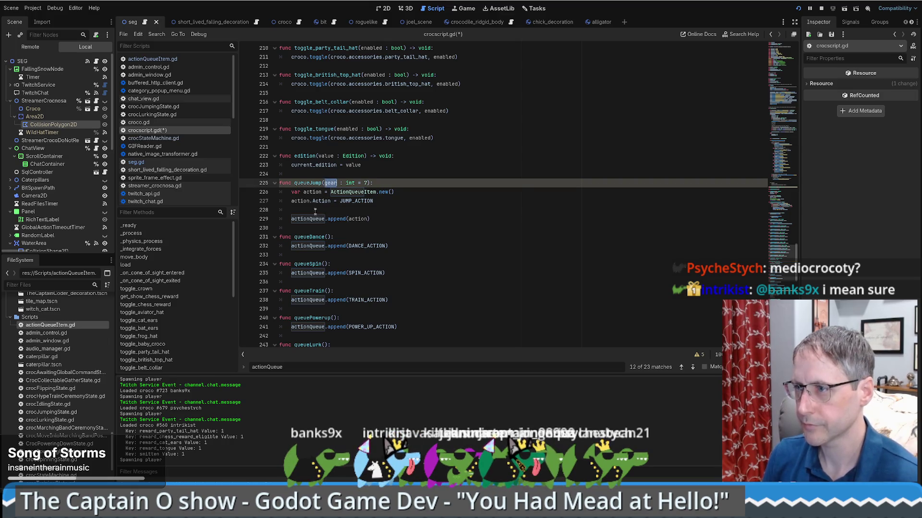
{"action": "left_click", "coordinate": [315, 210]}
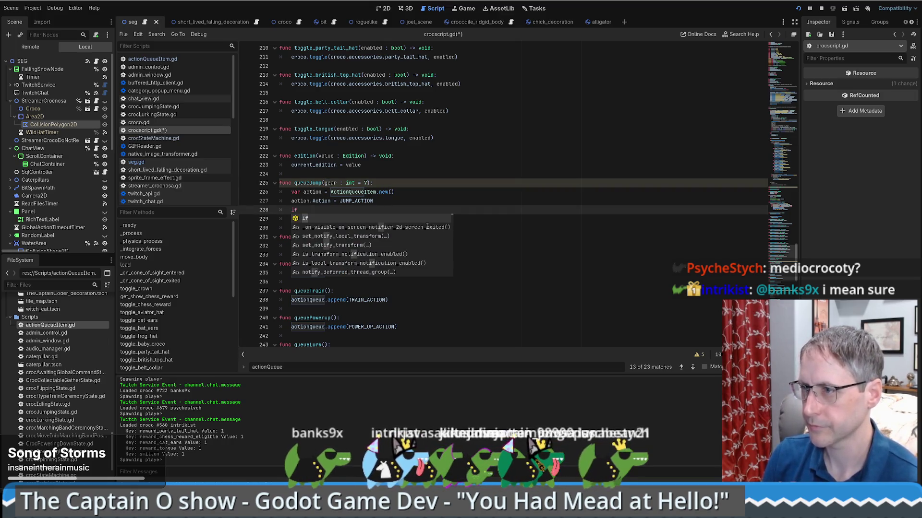
{"action": "key", "text": "BackSpace"}
{"action": "key", "text": "BackSpace"}
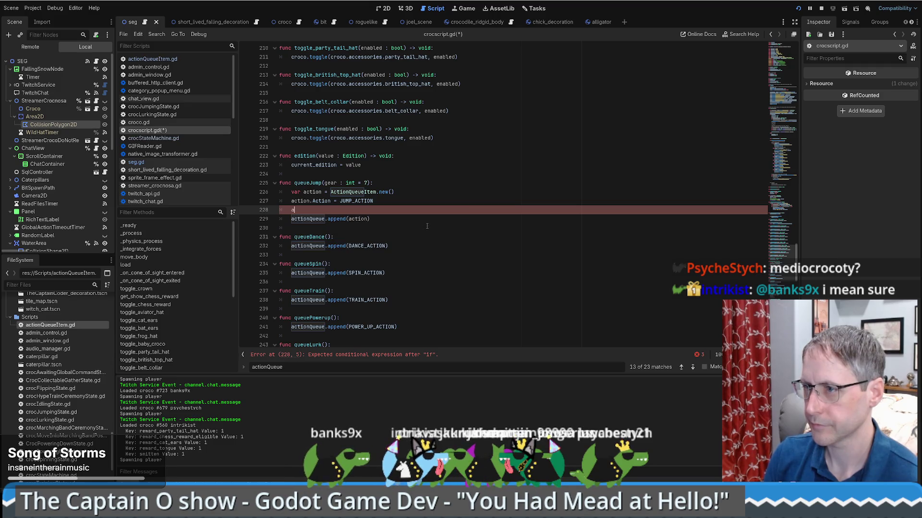
Step: Add action.Message = {"impulse": gear * -100} below the Action assignment in queueJump
{"action": "type", "text": "ction.Message"}
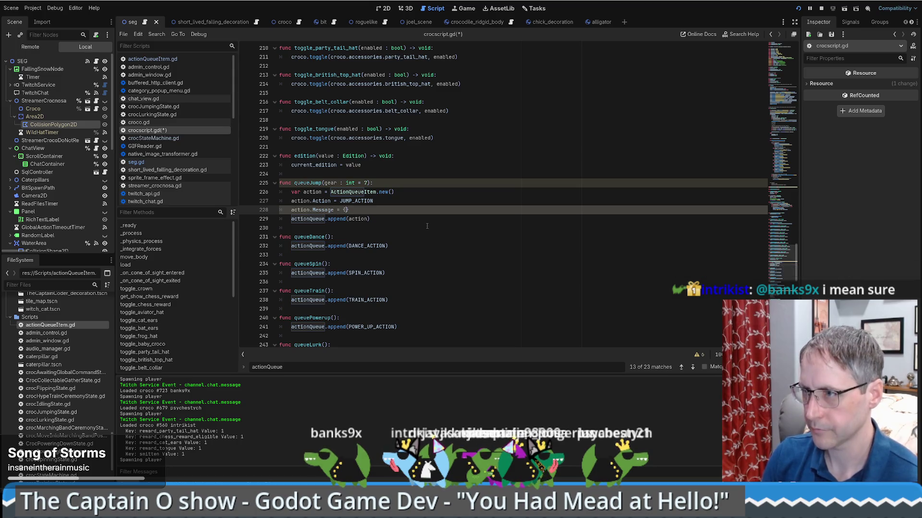
{"action": "type", "text": " = {"}
{"action": "key", "text": "Return"}
{"action": "type", "text": "\""}
{"action": "key", "text": "ctrl+grave"}
{"action": "double_click", "coordinate": [427, 229]}
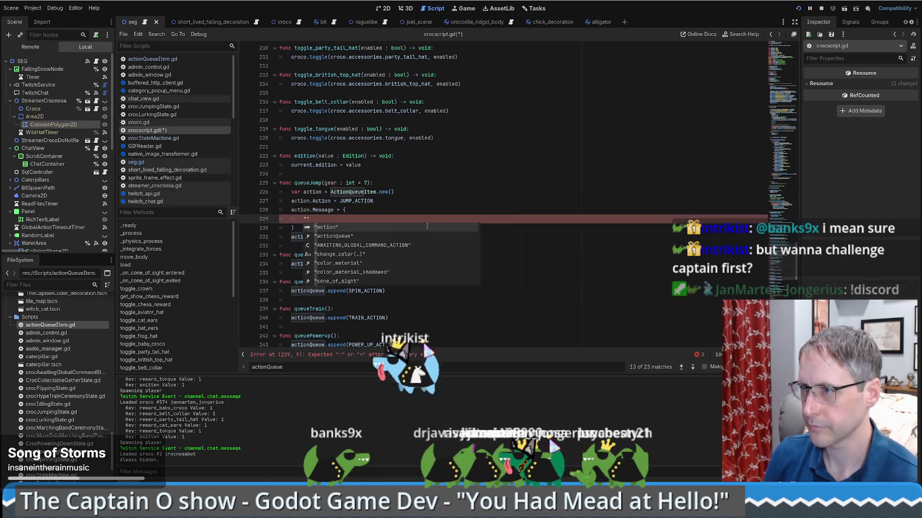
{"action": "type", "text": ": gear * "}
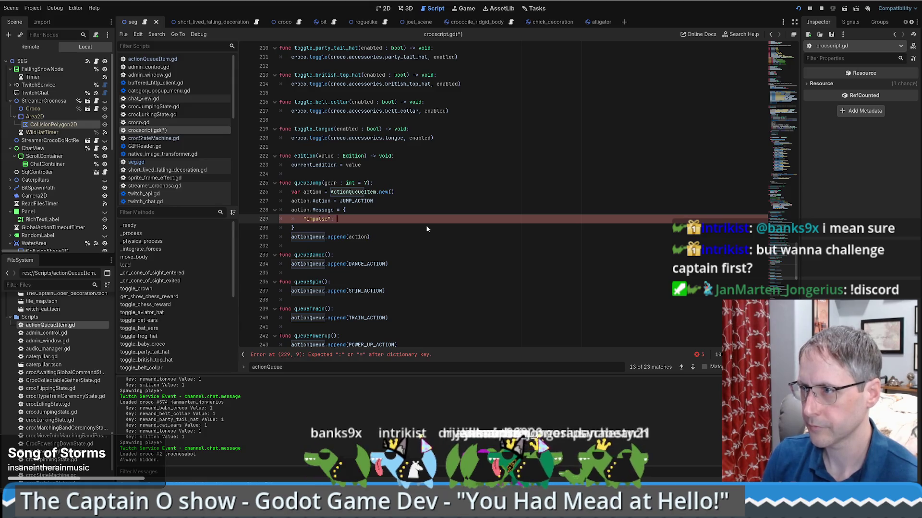
{"action": "type", "text": "-100"}
{"action": "left_click", "coordinate": [407, 229]}
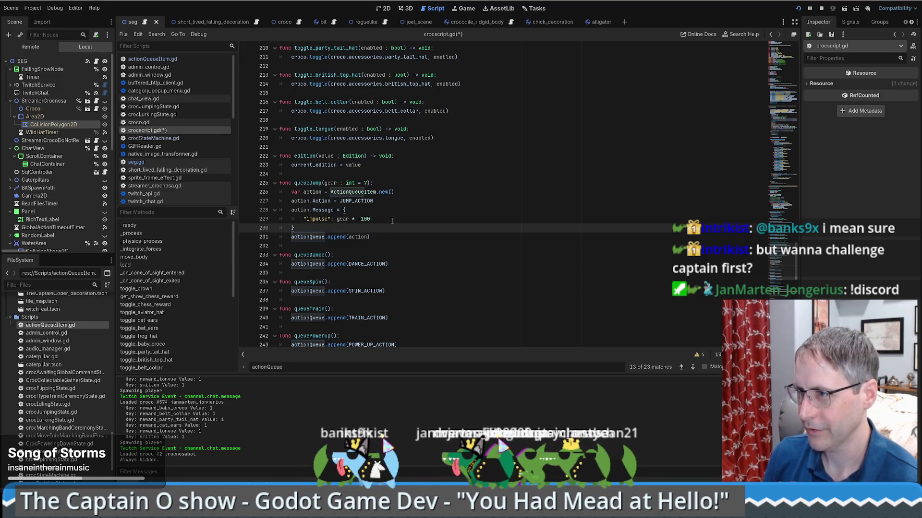
{"action": "double_click", "coordinate": [330, 183]}
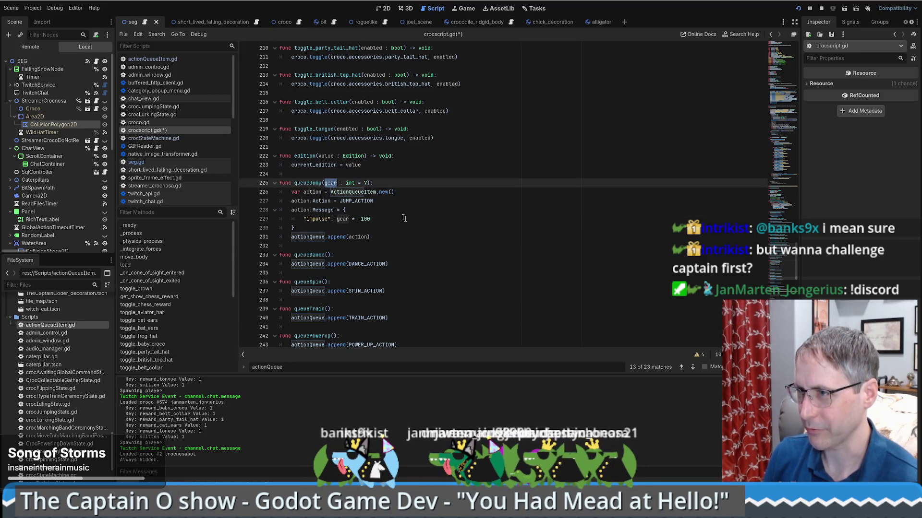
{"action": "left_click", "coordinate": [357, 219]}
{"action": "left_click", "coordinate": [364, 224]}
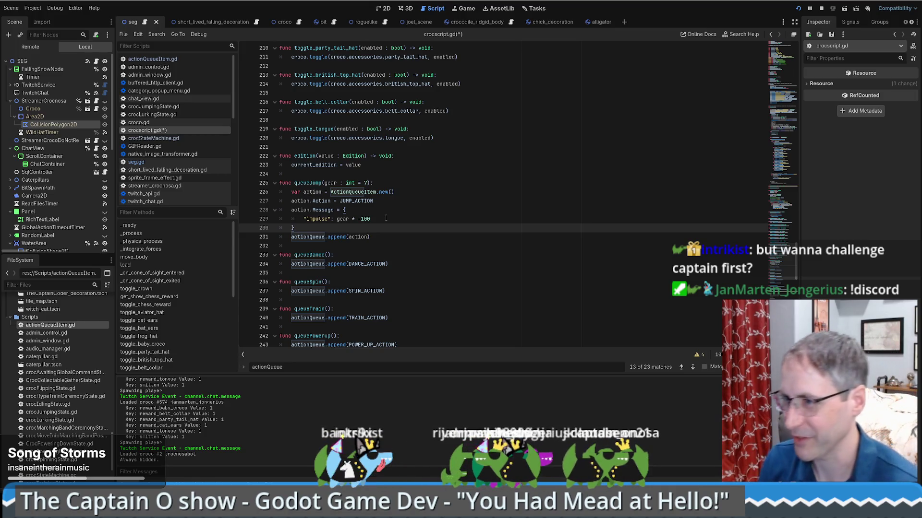
{"action": "mouse_move", "coordinate": [384, 183]}
{"action": "left_mouse_down"}
{"action": "mouse_move", "coordinate": [414, 202]}
{"action": "mouse_move", "coordinate": [372, 237]}
{"action": "left_mouse_up"}
Step: Copy the ActionQueueItem block into queueDance with DANCE_ACTION, dropping the old append and impulse dictionary
{"action": "key", "text": "ctrl+c"}
{"action": "left_click", "coordinate": [360, 255]}
{"action": "key", "text": "ctrl+v"}
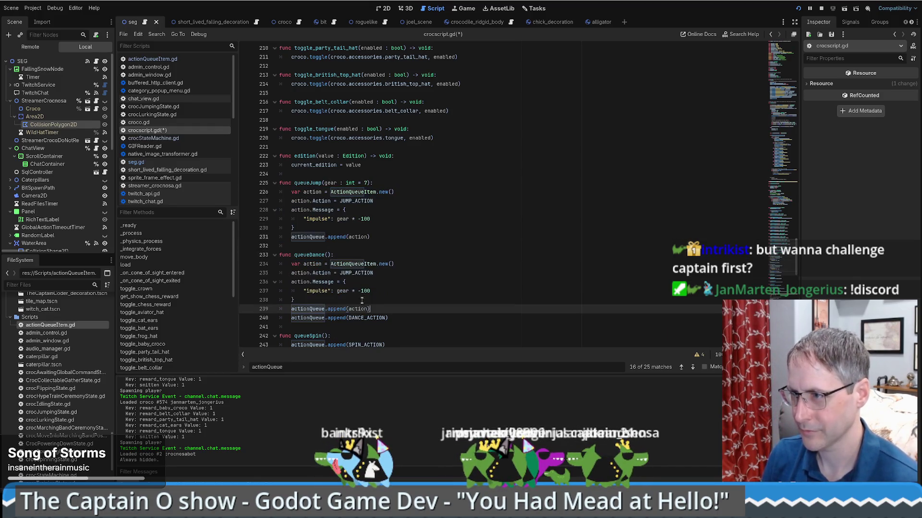
{"action": "double_click", "coordinate": [366, 317]}
{"action": "key", "text": "ctrl+x"}
{"action": "left_click", "coordinate": [361, 272]}
{"action": "double_click", "coordinate": [361, 273]}
{"action": "key", "text": "ctrl+v"}
{"action": "left_click", "coordinate": [353, 318]}
{"action": "key", "text": "ctrl+shift+k"}
{"action": "left_click_drag", "start_coordinate": [294, 300], "coordinate": [377, 273]}
{"action": "key", "text": "BackSpace"}
Step: Paste the action-building lines into queueSpin as SPIN_ACTION and delete its old append line
{"action": "scroll", "coordinate": [338, 154], "scroll_direction": "down", "scroll_amount": 3}
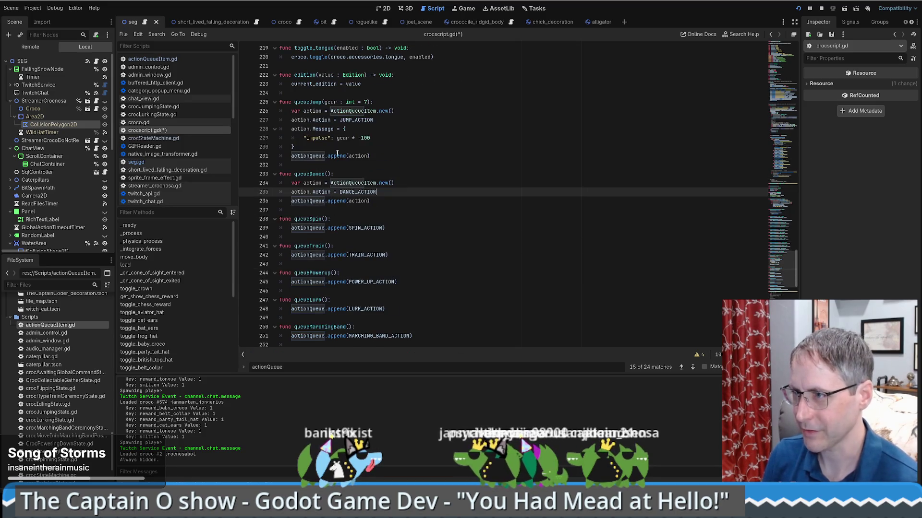
{"action": "left_click_drag", "start_coordinate": [336, 175], "coordinate": [389, 193]}
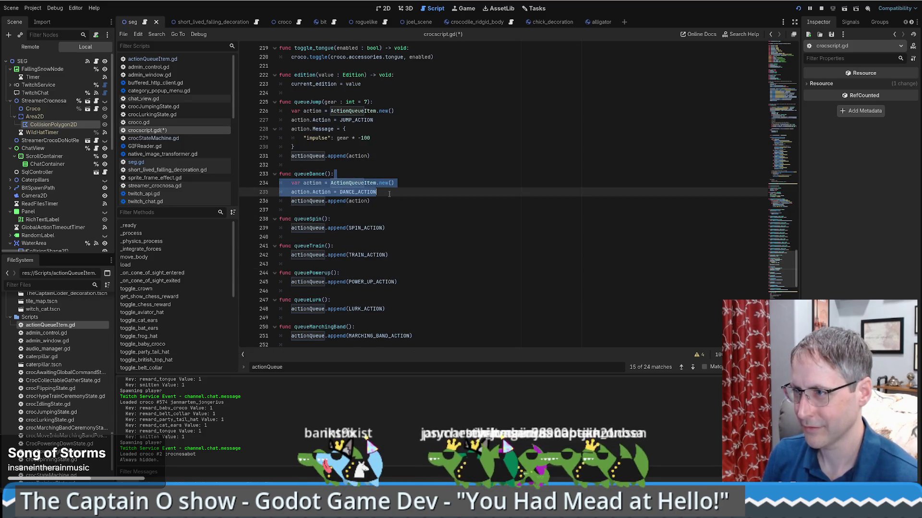
{"action": "left_click", "coordinate": [370, 228]}
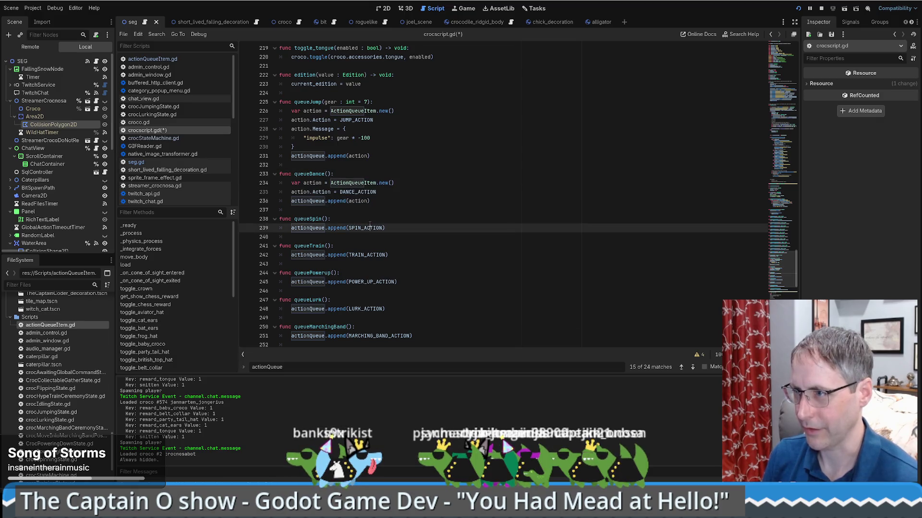
{"action": "left_click", "coordinate": [336, 219]}
{"action": "key", "text": "ctrl+v"}
{"action": "double_click", "coordinate": [346, 237]}
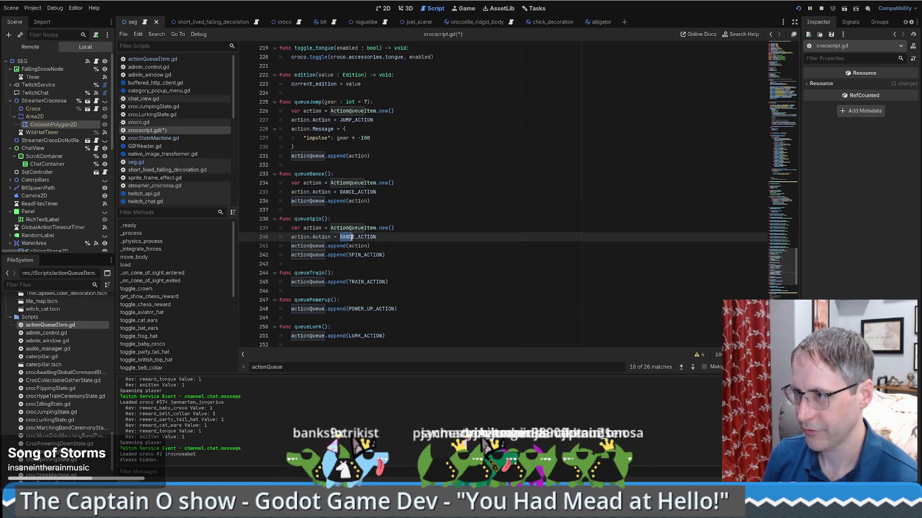
{"action": "type", "text": "SPIN"}
{"action": "key", "text": "Escape"}
{"action": "key", "text": "Escape"}
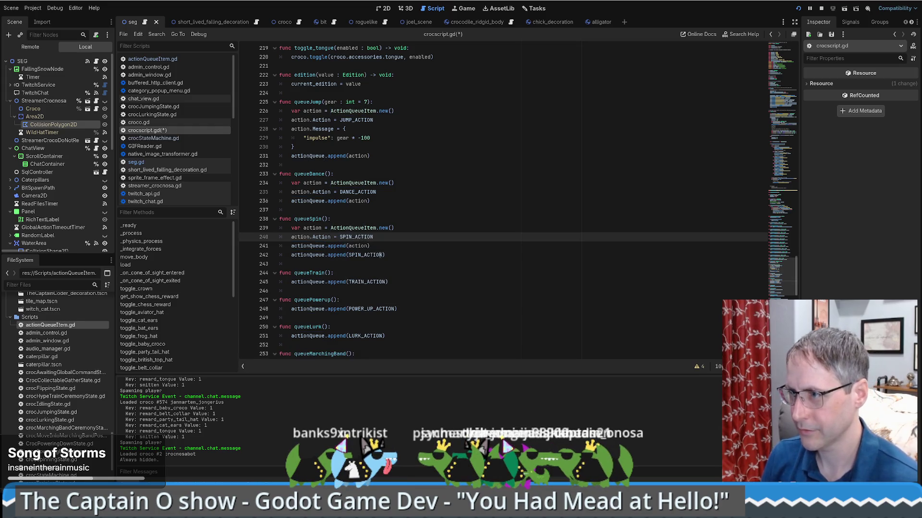
{"action": "triple_click", "coordinate": [382, 255]}
{"action": "key", "text": "BackSpace"}
Step: Paste the action-building lines into queueTrain as TRAIN_ACTION and delete its old append line
{"action": "left_click", "coordinate": [345, 255]}
{"action": "key", "text": "ctrl+v"}
{"action": "scroll", "coordinate": [344, 256], "scroll_direction": "down", "scroll_amount": 1}
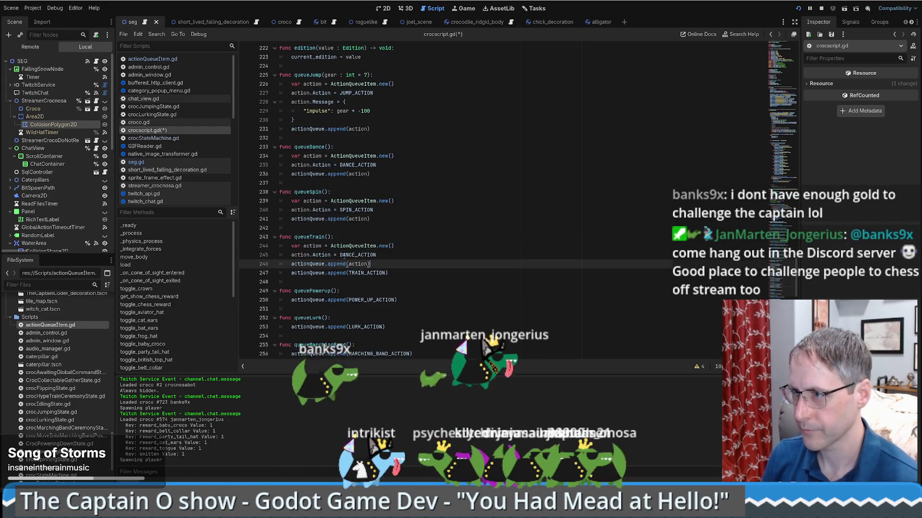
{"action": "double_click", "coordinate": [346, 255]}
{"action": "type", "text": "TA"}
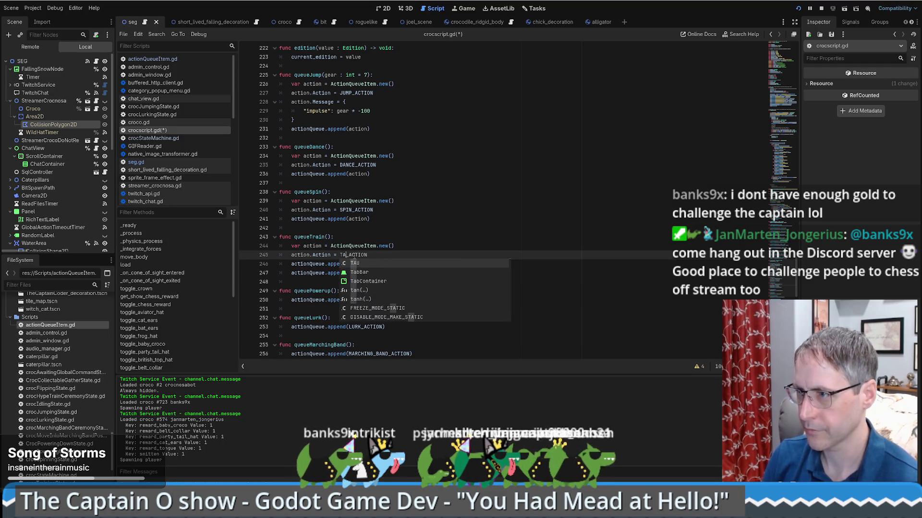
{"action": "key", "text": "BackSpace"}
{"action": "type", "text": "RA"}
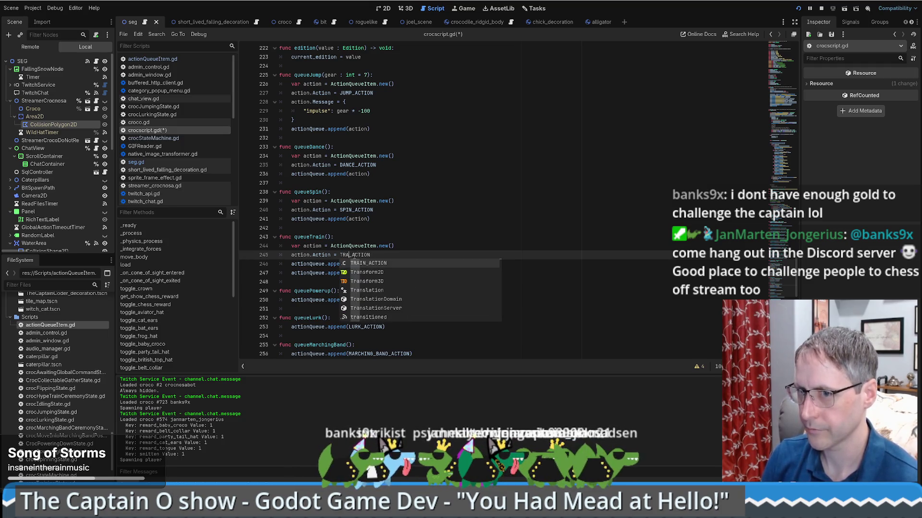
{"action": "key", "text": "Return"}
{"action": "scroll", "coordinate": [405, 244], "scroll_direction": "down", "scroll_amount": 1}
{"action": "left_click", "coordinate": [405, 245]}
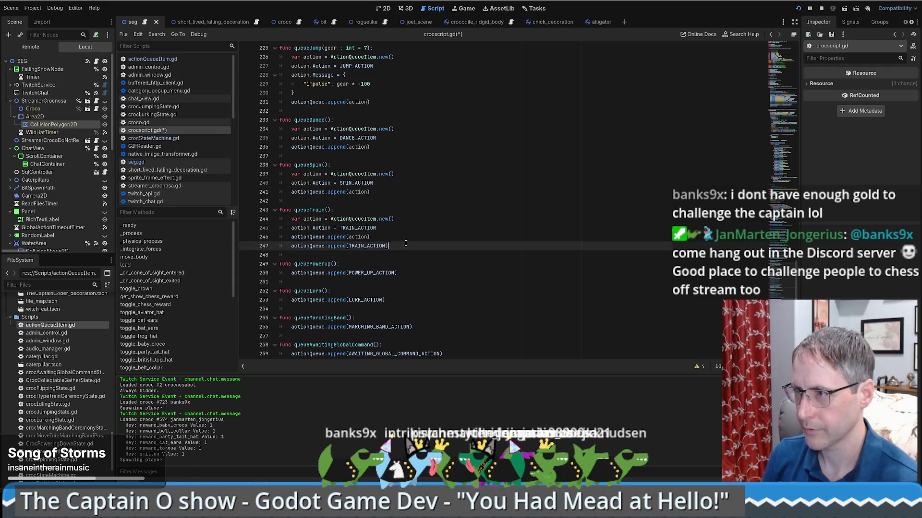
{"action": "key", "text": "ctrl+shift+k"}
{"action": "scroll", "coordinate": [403, 228], "scroll_direction": "down", "scroll_amount": 1}
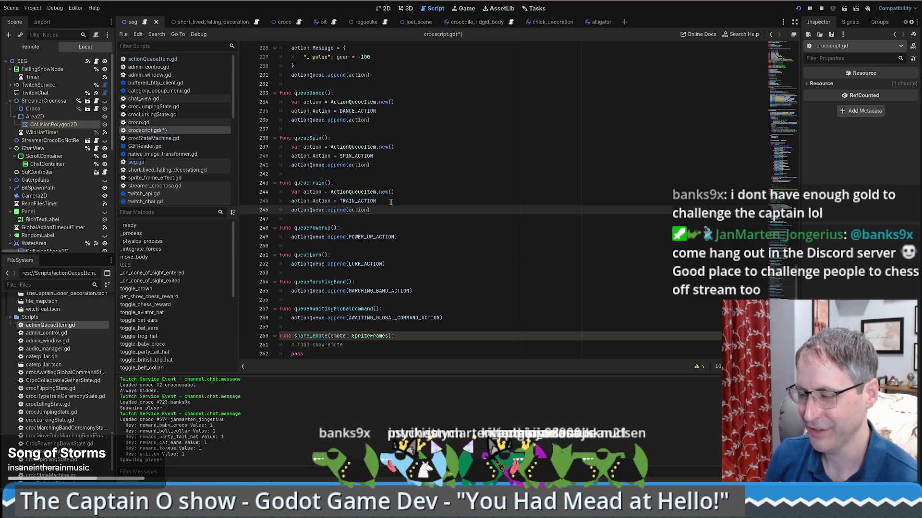
Step: Paste the ActionQueueItem block into queuePowerup with POWER_UP_ACTION and remove the old append line
{"action": "scroll", "coordinate": [390, 202], "scroll_direction": "down", "scroll_amount": 1}
{"action": "left_click", "coordinate": [373, 201]}
{"action": "key", "text": "ctrl+v"}
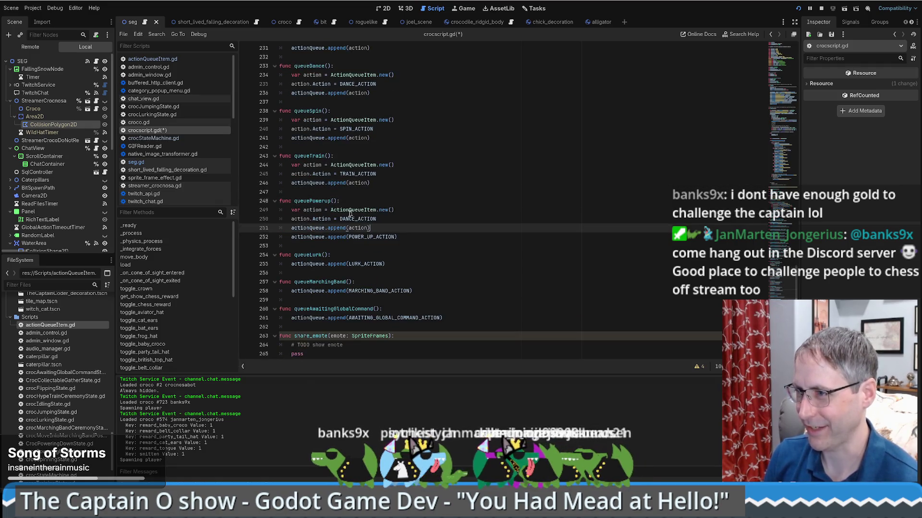
{"action": "double_click", "coordinate": [355, 236]}
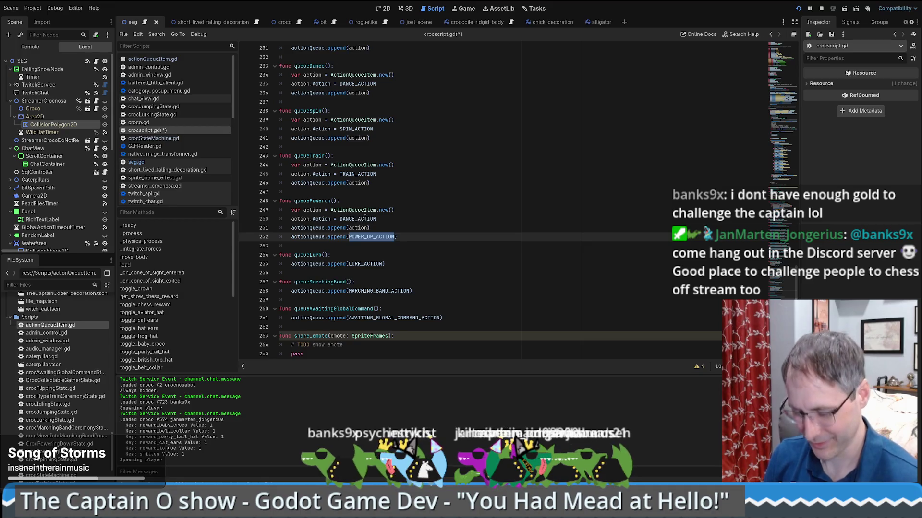
{"action": "double_click", "coordinate": [357, 219]}
{"action": "key", "text": "ctrl+v"}
{"action": "left_click_drag", "start_coordinate": [399, 236], "coordinate": [290, 237]}
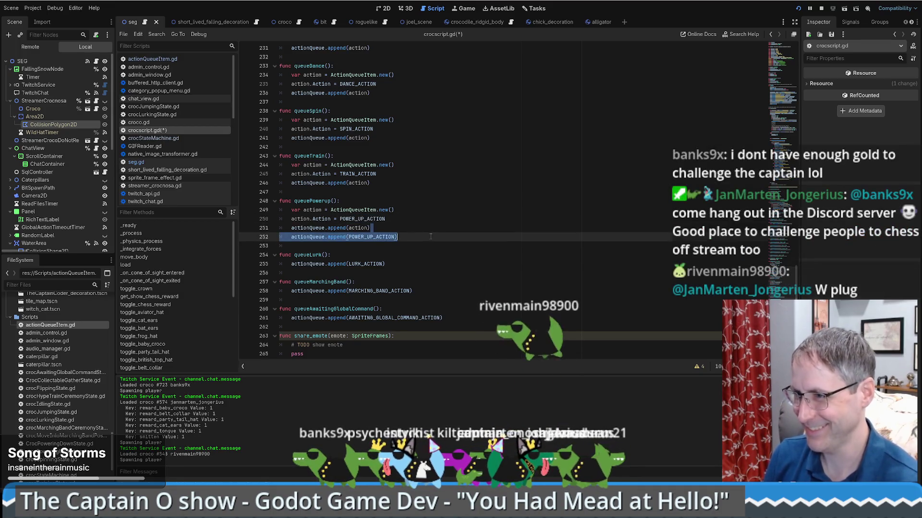
{"action": "key", "text": "BackSpace"}
{"action": "key", "text": "BackSpace"}
Step: Give queueLurk the ActionQueueItem block using LURK_ACTION and delete its old append line
{"action": "scroll", "coordinate": [410, 215], "scroll_direction": "down", "scroll_amount": 1}
{"action": "left_click", "coordinate": [394, 174], "text": "shift"}
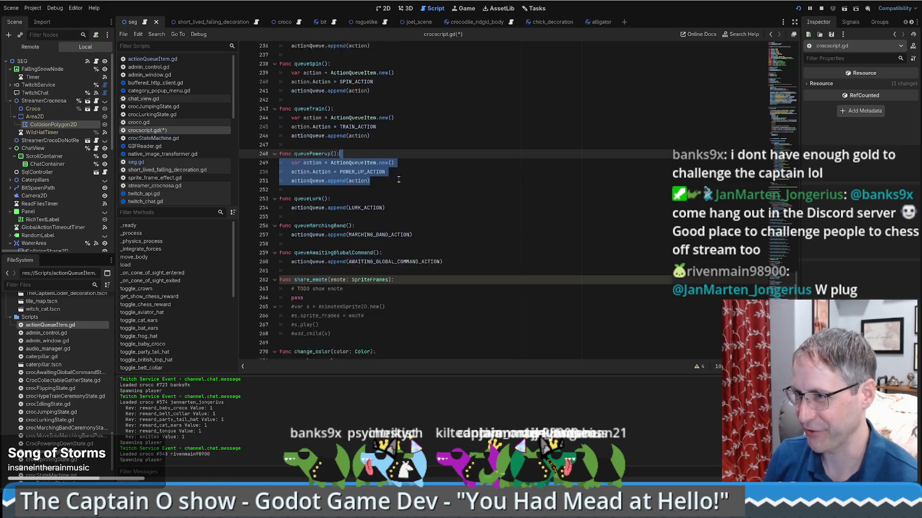
{"action": "scroll", "coordinate": [384, 190], "scroll_direction": "down", "scroll_amount": 1}
{"action": "key", "text": "ctrl+c"}
{"action": "left_click", "coordinate": [362, 192]}
{"action": "key", "text": "ctrl+v"}
{"action": "double_click", "coordinate": [366, 228]}
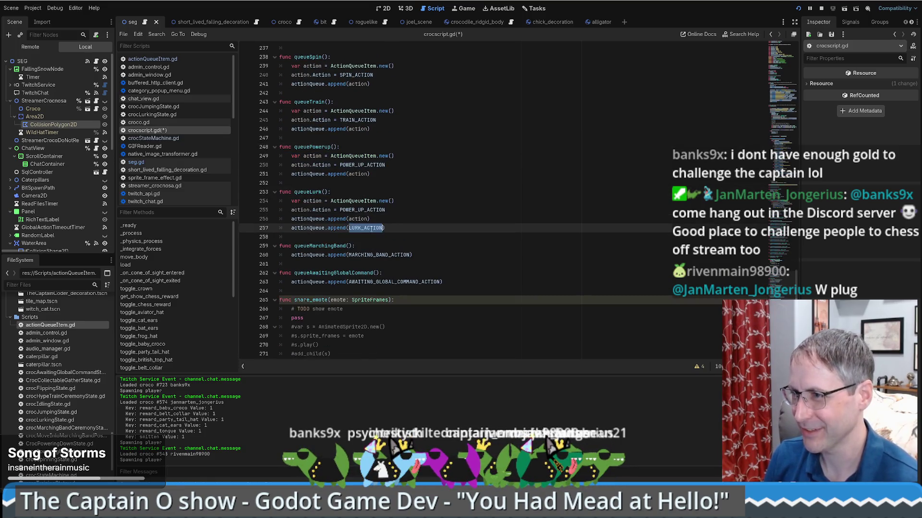
{"action": "double_click", "coordinate": [372, 211]}
{"action": "key", "text": "ctrl+v"}
{"action": "left_click", "coordinate": [379, 228]}
{"action": "key", "text": "ctrl+shift+k"}
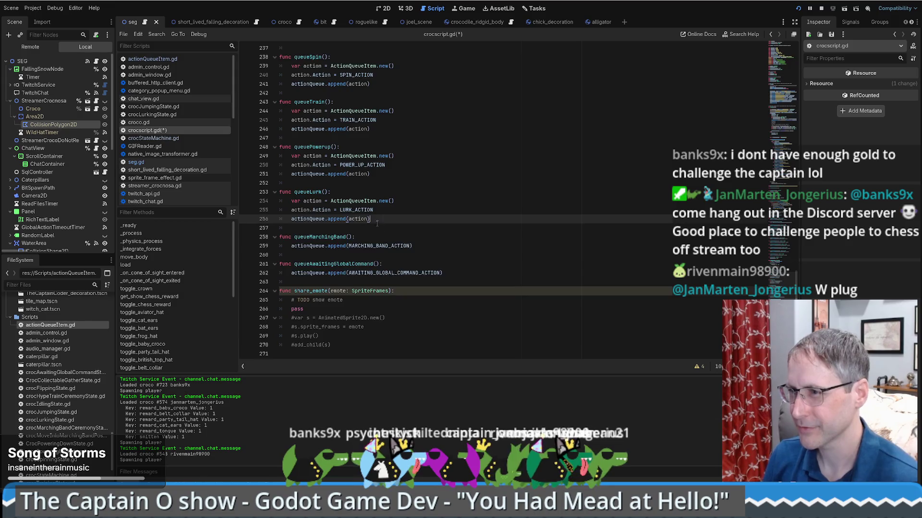
Step: Give queueMarchingBand the ActionQueueItem block using MARCHING_BAND_ACTION and delete its old append line
{"action": "scroll", "coordinate": [384, 212], "scroll_direction": "down", "scroll_amount": 1}
{"action": "left_click_drag", "start_coordinate": [379, 200], "coordinate": [383, 168]}
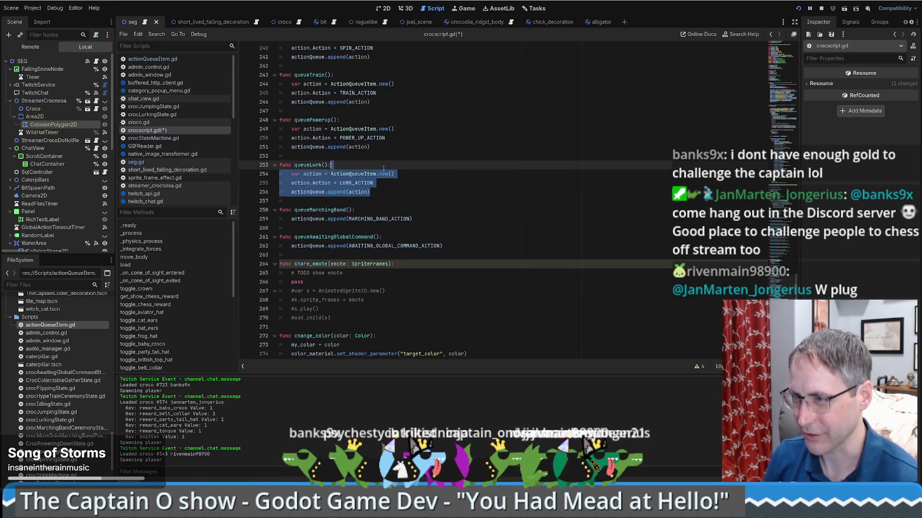
{"action": "key", "text": "ctrl+c"}
{"action": "left_click", "coordinate": [366, 210]}
{"action": "key", "text": "ctrl+v"}
{"action": "double_click", "coordinate": [380, 246]}
{"action": "key", "text": "ctrl+x"}
{"action": "left_click", "coordinate": [365, 228]}
{"action": "double_click", "coordinate": [365, 228]}
{"action": "key", "text": "ctrl+v"}
{"action": "left_click", "coordinate": [379, 246]}
{"action": "key", "text": "ctrl+shift+k"}
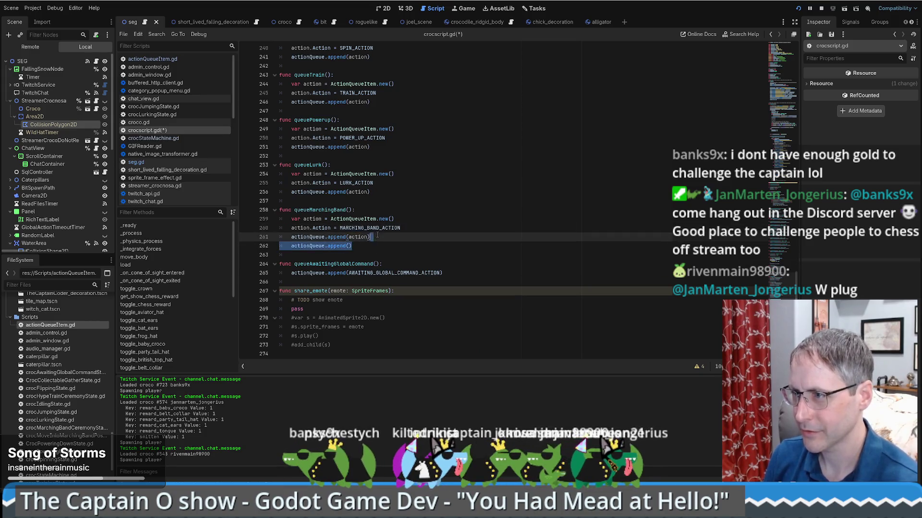
Step: Give queueAwaitingGlobalCommand the ActionQueueItem block using AWAITING_GLOBAL_COMMAND_ACTION and delete its old append line
{"action": "scroll", "coordinate": [381, 230], "scroll_direction": "down", "scroll_amount": 1}
{"action": "left_click_drag", "start_coordinate": [381, 210], "coordinate": [365, 183]}
{"action": "key", "text": "ctrl+x"}
{"action": "key", "text": "ctrl+z"}
{"action": "left_click", "coordinate": [389, 228]}
{"action": "key", "text": "ctrl+v"}
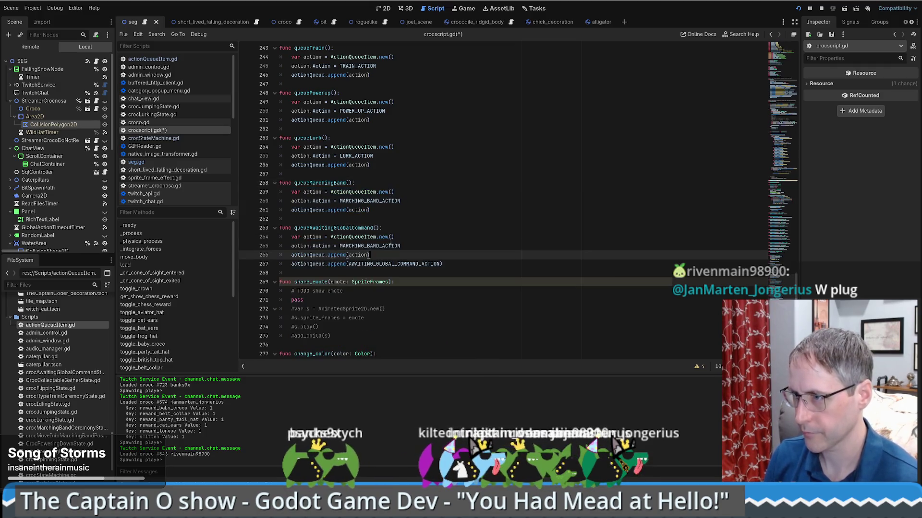
{"action": "double_click", "coordinate": [388, 264]}
{"action": "key", "text": "ctrl+x"}
{"action": "double_click", "coordinate": [380, 246]}
{"action": "key", "text": "ctrl+v"}
{"action": "left_click", "coordinate": [388, 263]}
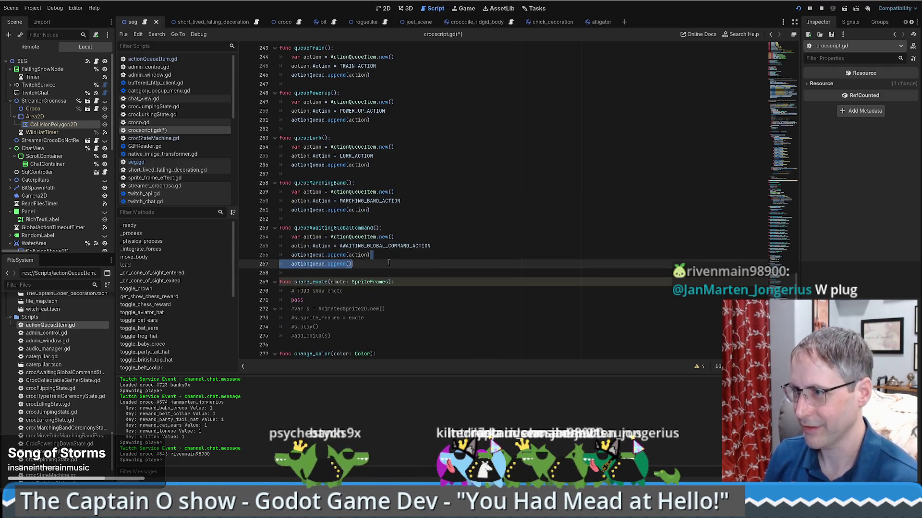
{"action": "key", "text": "ctrl+shift+k"}
Step: Paste the ActionQueueItem block into the power-up timeout handler and copy its POWER_DOWN_ACTION constant
{"action": "scroll", "coordinate": [452, 216], "scroll_direction": "down", "scroll_amount": 4}
{"action": "scroll", "coordinate": [452, 216], "scroll_direction": "down", "scroll_amount": 1}
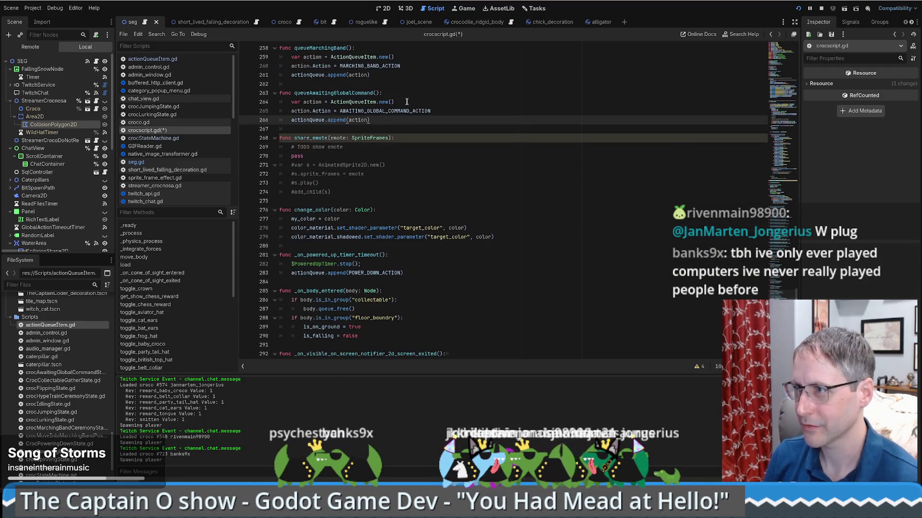
{"action": "mouse_move", "coordinate": [370, 120]}
{"action": "left_mouse_down"}
{"action": "mouse_move", "coordinate": [387, 107]}
{"action": "mouse_move", "coordinate": [387, 93]}
{"action": "left_mouse_up"}
{"action": "key", "text": "ctrl+c"}
{"action": "left_click", "coordinate": [369, 265]}
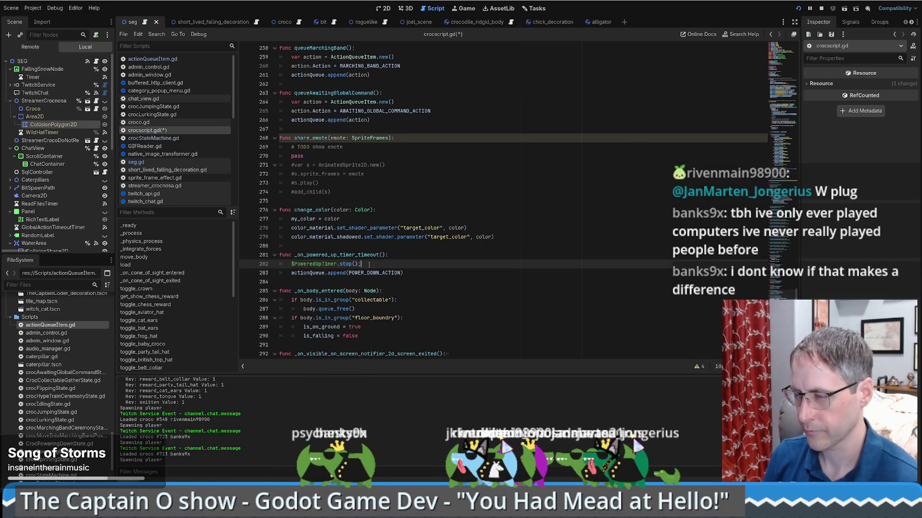
{"action": "key", "text": "ctrl+v"}
{"action": "double_click", "coordinate": [369, 299]}
{"action": "key", "text": "ctrl+c"}
{"action": "double_click", "coordinate": [384, 282]}
Step: Set the timeout handler's item to POWER_DOWN_ACTION and delete the leftover append line
{"action": "key", "text": "ctrl+v"}
{"action": "left_click_drag", "start_coordinate": [381, 291], "coordinate": [405, 299]}
{"action": "key", "text": "BackSpace"}
{"action": "scroll", "coordinate": [381, 296], "scroll_direction": "down", "scroll_amount": 2}
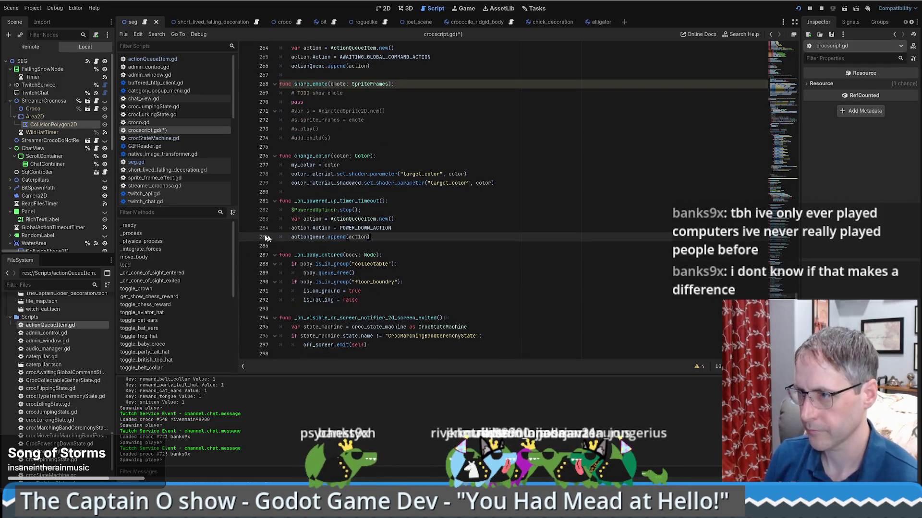
Step: Step through the actionQueue matches in the script, then launch Find in Files for queueJump
{"action": "double_click", "coordinate": [307, 237]}
{"action": "key", "text": "ctrl+f"}
{"action": "key", "text": "Return"}
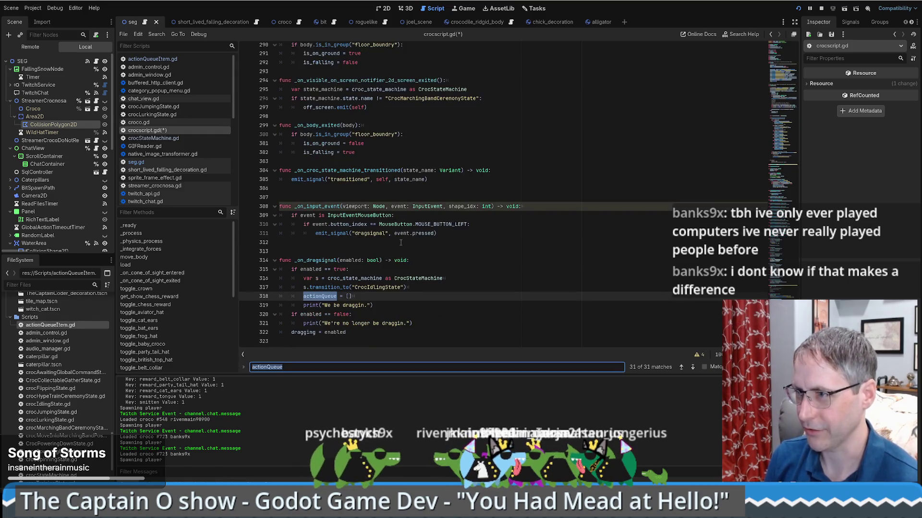
{"action": "key", "text": "Return"}
{"action": "key", "text": "Return"}
{"action": "key", "text": "Return"}
{"action": "key", "text": "Return"}
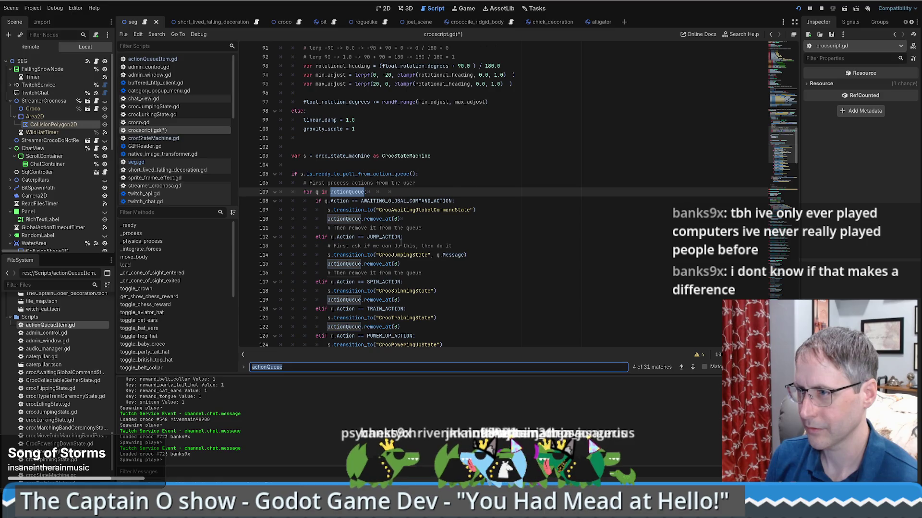
{"action": "key", "text": "Return"}
{"action": "key", "text": "Return"}
{"action": "key", "text": "Return"}
{"action": "key", "text": "Return"}
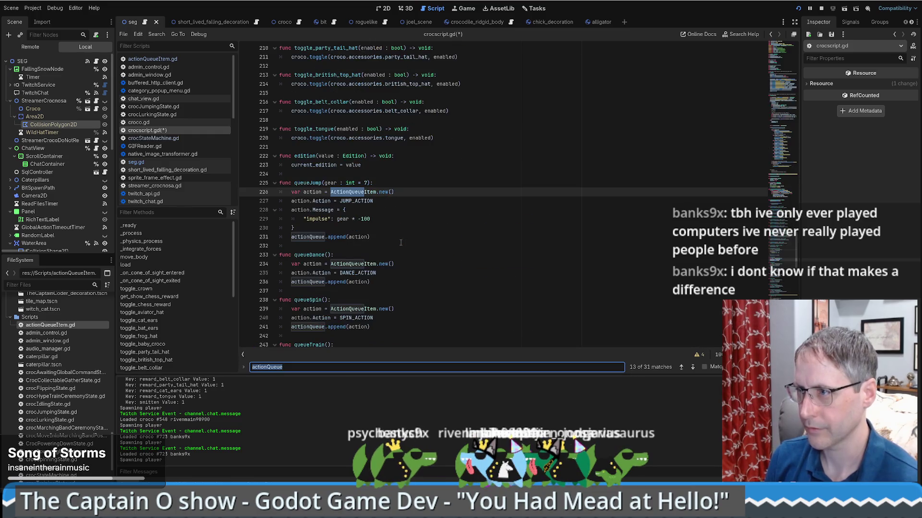
{"action": "key", "text": "Return"}
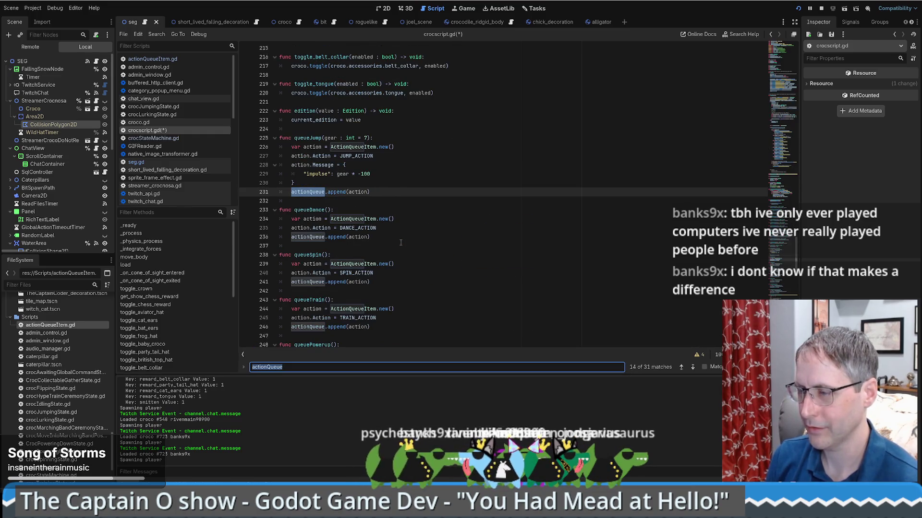
{"action": "key", "text": "Return"}
{"action": "key", "text": "Return"}
{"action": "key", "text": "Return"}
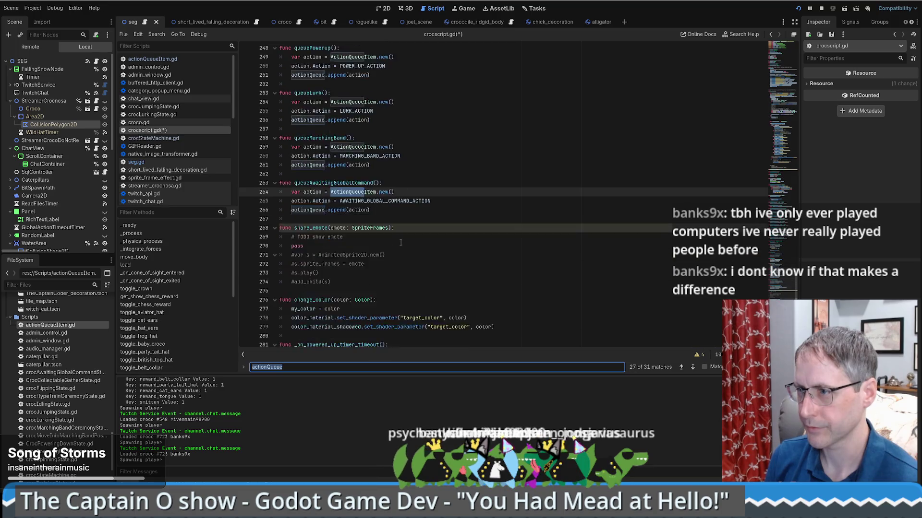
{"action": "key", "text": "Return"}
{"action": "key", "text": "Return"}
{"action": "key", "text": "Return"}
{"action": "key", "text": "Return"}
{"action": "key", "text": "Return"}
{"action": "key", "text": "Return"}
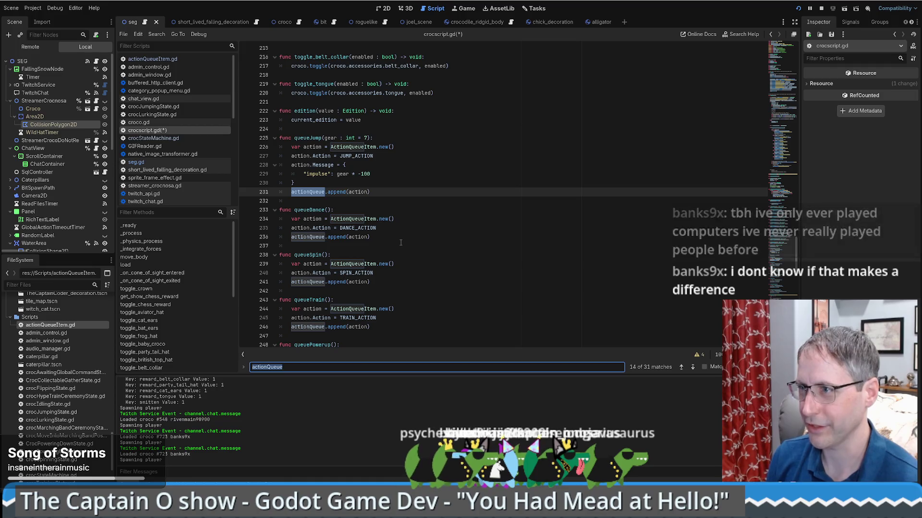
{"action": "double_click", "coordinate": [304, 138]}
{"action": "key", "text": "ctrl+shift+f"}
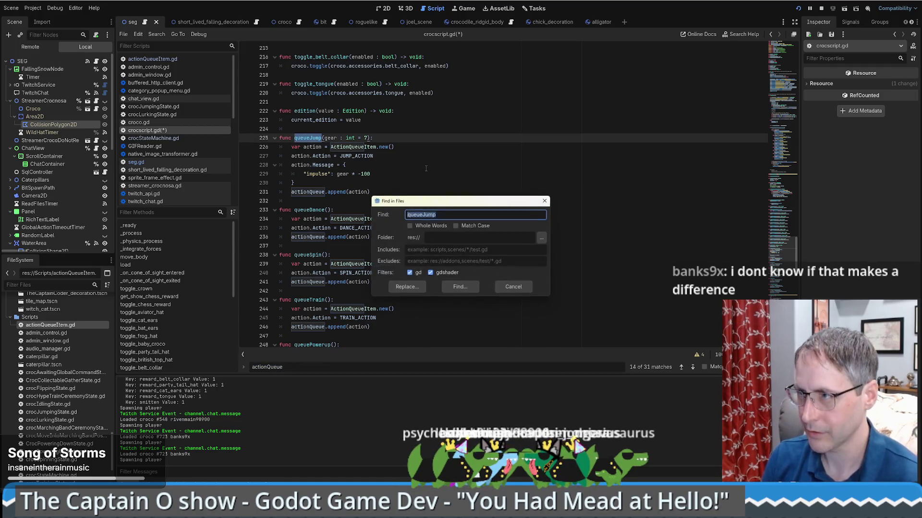
Step: Run the queueJump project search and review its calls in seg.gd at lines 624, 1203, 917, 1290 and 1302
{"action": "key", "text": "Return"}
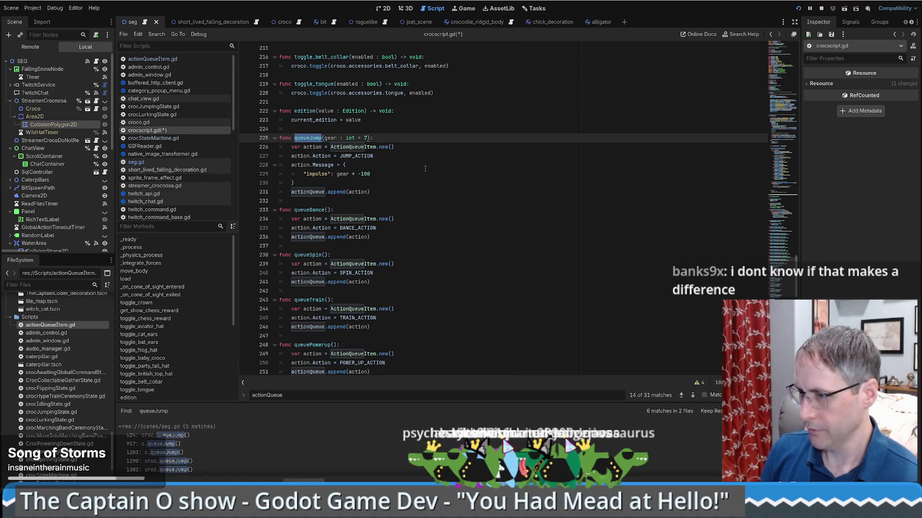
{"action": "left_click_drag", "start_coordinate": [277, 402], "coordinate": [281, 353]}
{"action": "left_click", "coordinate": [161, 388]}
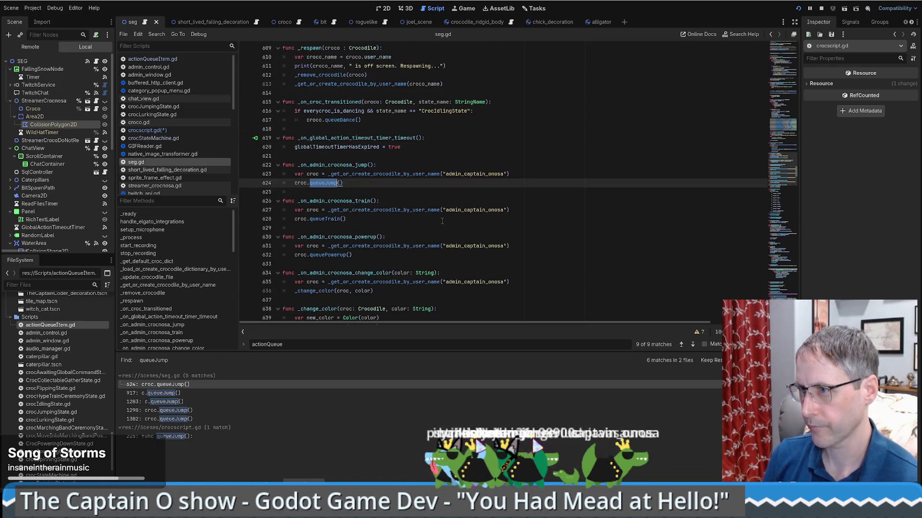
{"action": "left_click", "coordinate": [162, 403]}
{"action": "left_click", "coordinate": [161, 393]}
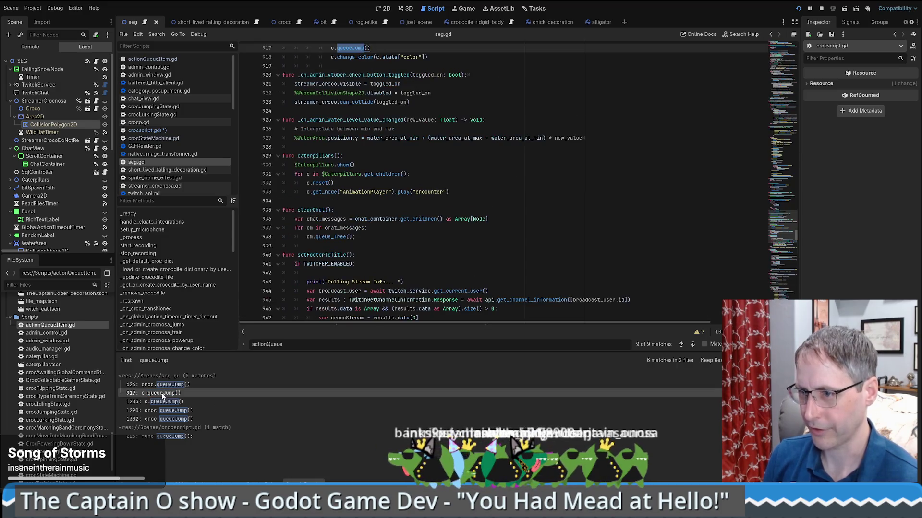
{"action": "scroll", "coordinate": [408, 267], "scroll_direction": "up", "scroll_amount": 3}
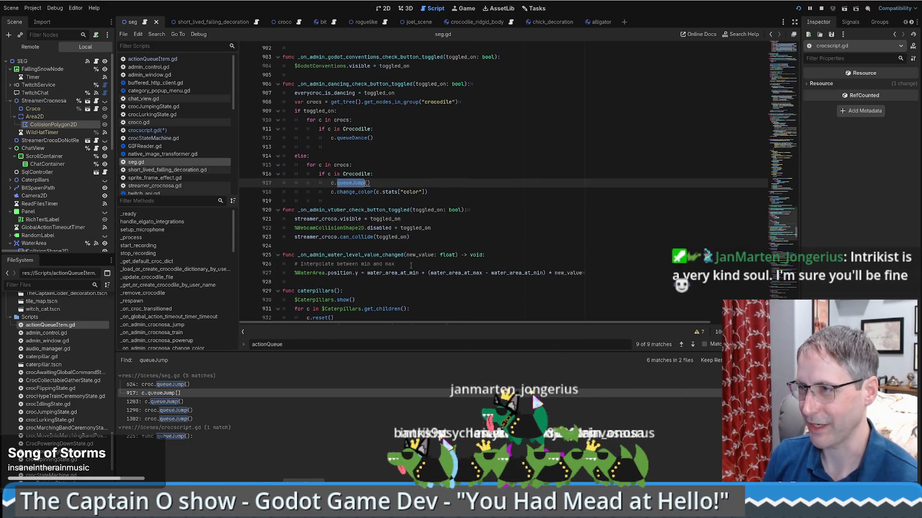
{"action": "scroll", "coordinate": [408, 267], "scroll_direction": "up", "scroll_amount": 1}
{"action": "left_click", "coordinate": [182, 411]}
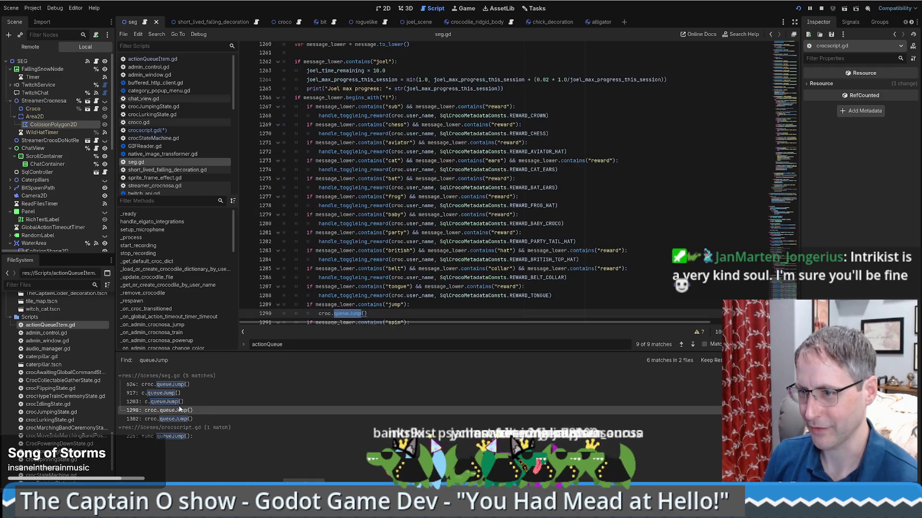
{"action": "scroll", "coordinate": [354, 273], "scroll_direction": "up", "scroll_amount": 3}
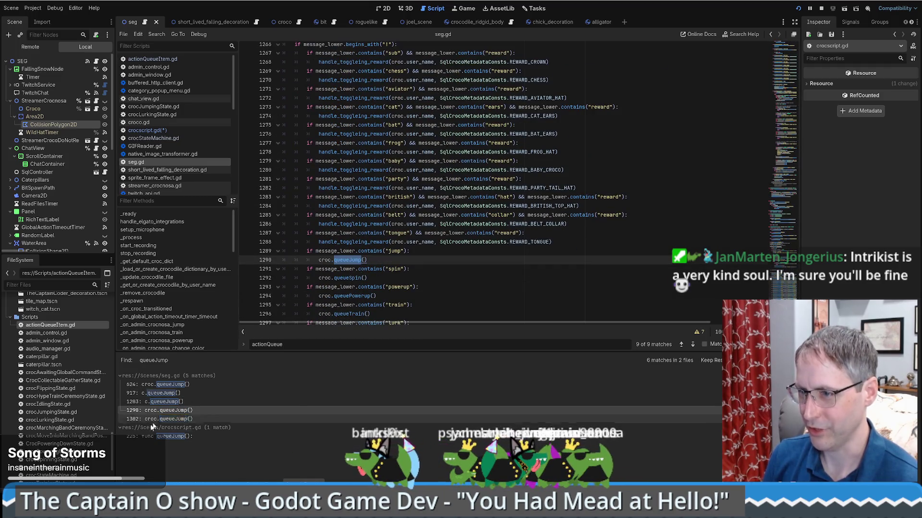
{"action": "left_click", "coordinate": [171, 420]}
{"action": "scroll", "coordinate": [352, 283], "scroll_direction": "down", "scroll_amount": 2}
Step: Change the line 1302 call to croc.queueJump(2), check its definition in crocscript.gd, and run the project
{"action": "left_click", "coordinate": [354, 260]}
{"action": "type", "text": "2"}
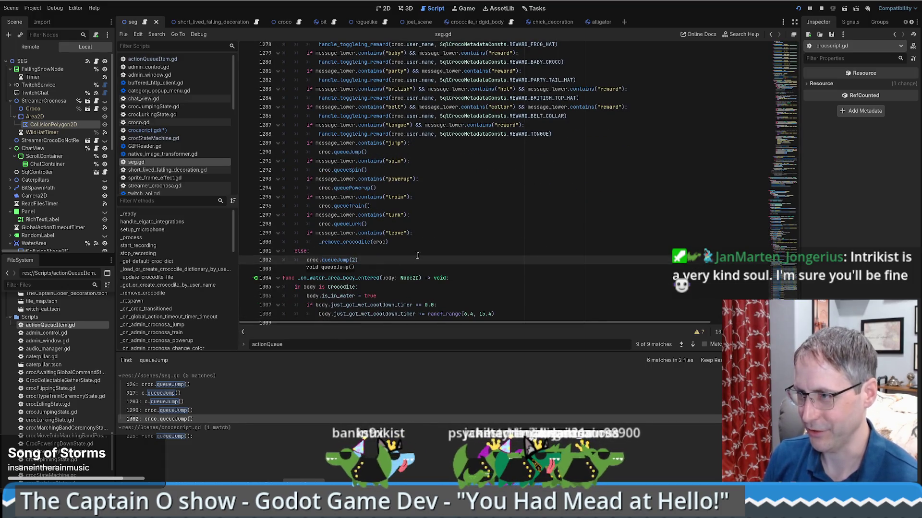
{"action": "left_click", "coordinate": [341, 260], "text": "ctrl"}
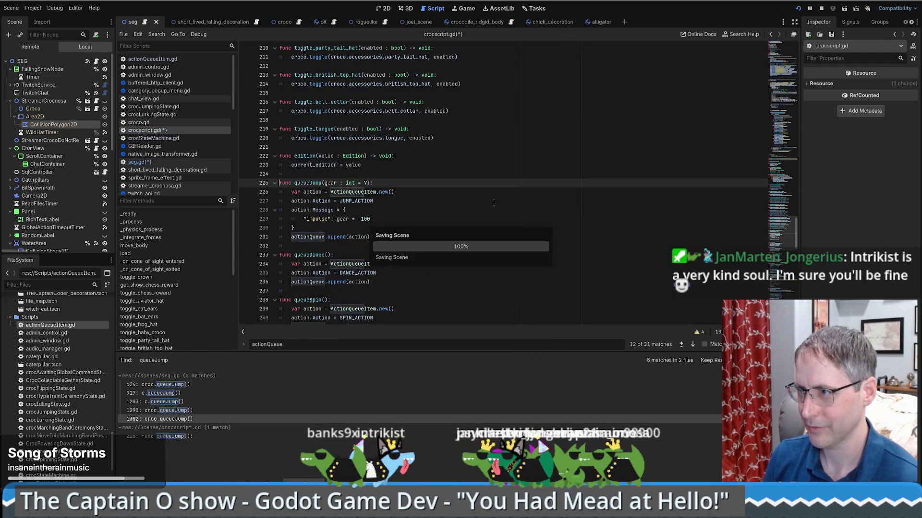
{"action": "key", "text": "alt+Left"}
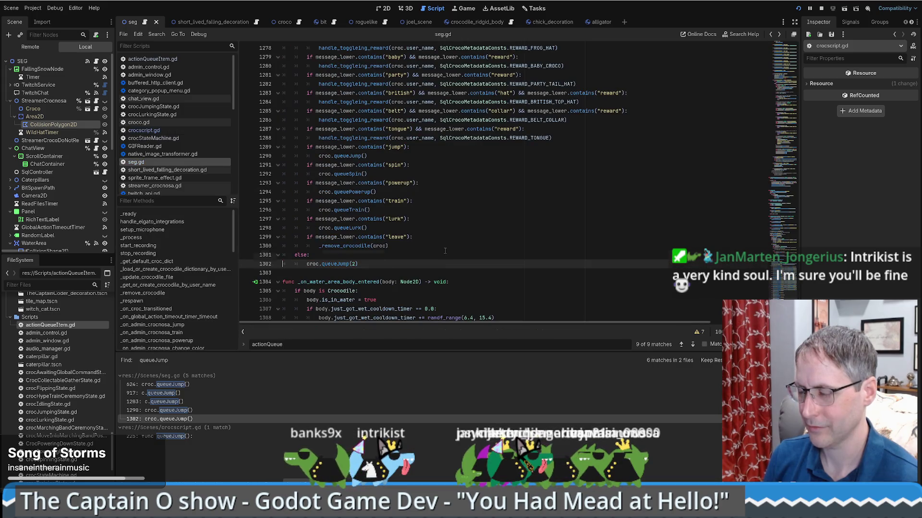
{"action": "left_click", "coordinate": [798, 8]}
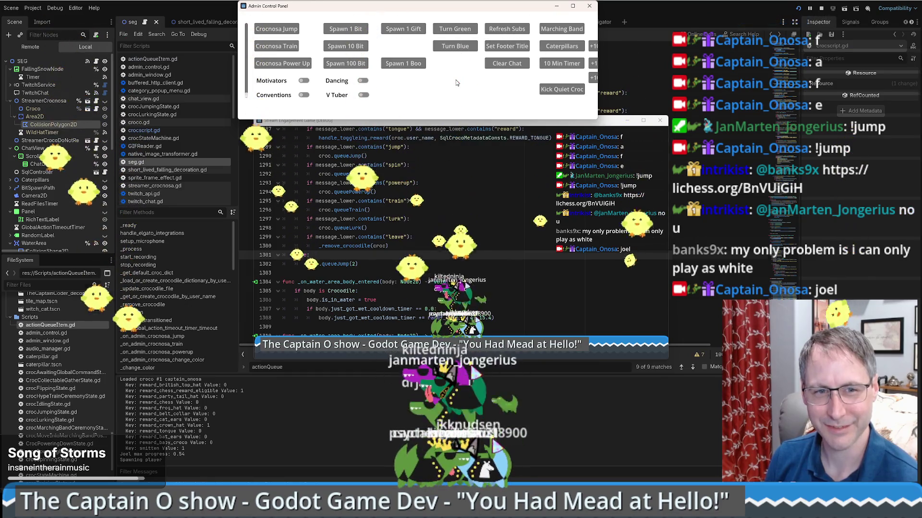
Step: Close the running game window and move the Admin Control Panel off the code
{"action": "left_click", "coordinate": [611, 127]}
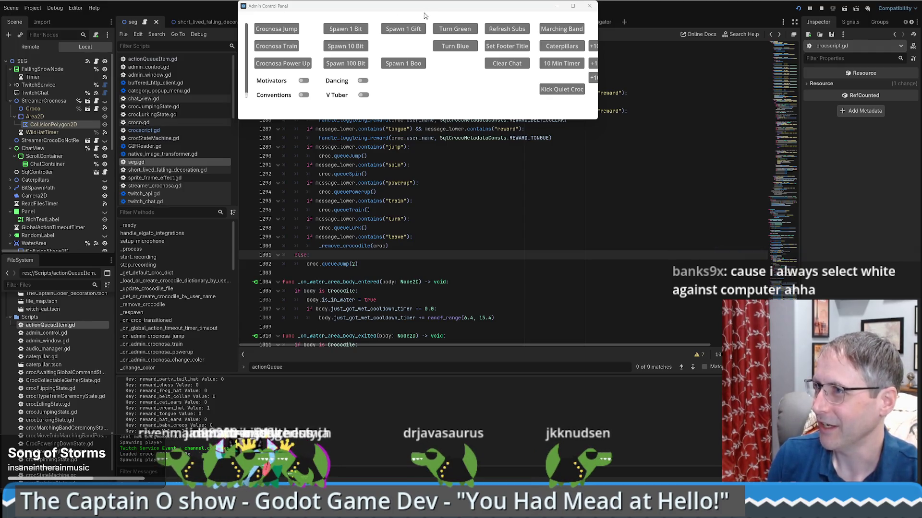
{"action": "left_click_drag", "start_coordinate": [427, 14], "coordinate": [694, 54]}
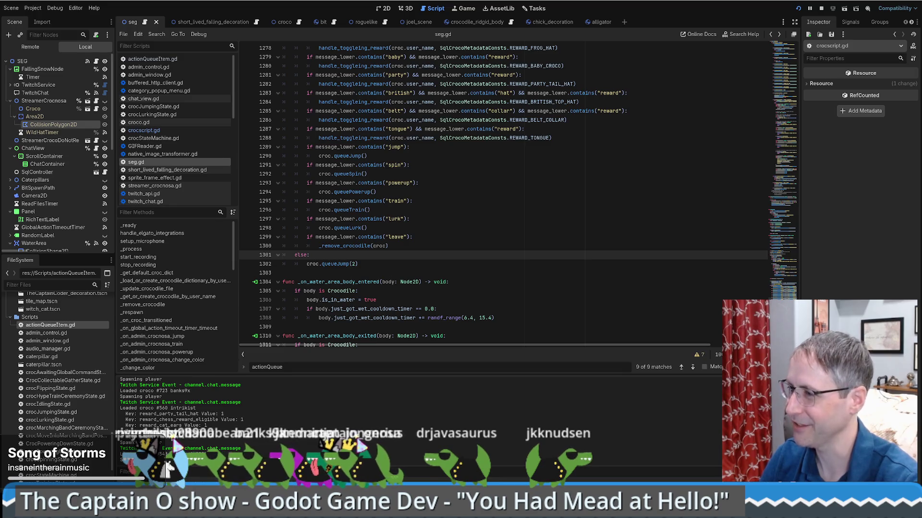
{"action": "scroll", "coordinate": [293, 184], "scroll_direction": "up", "scroll_amount": 6}
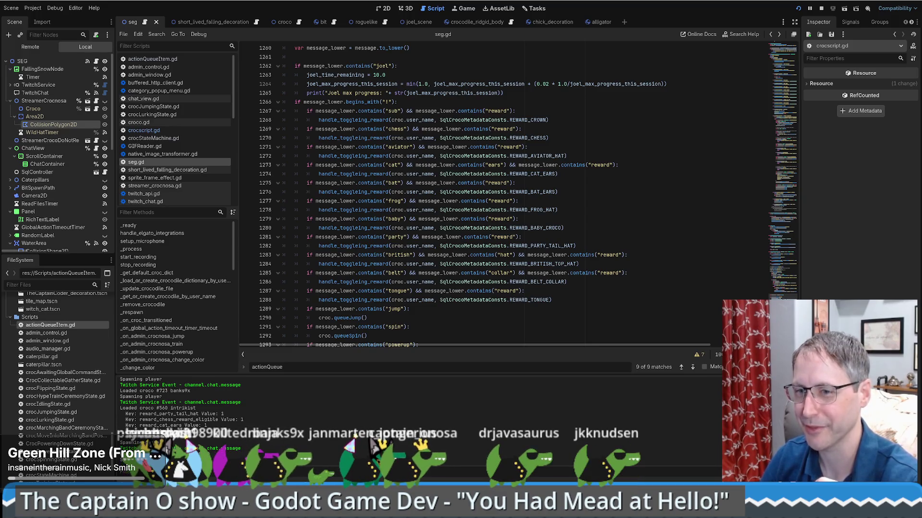
{"action": "left_click", "coordinate": [435, 245]}
{"action": "scroll", "coordinate": [435, 245], "scroll_direction": "down", "scroll_amount": 5}
{"action": "left_click", "coordinate": [406, 227]}
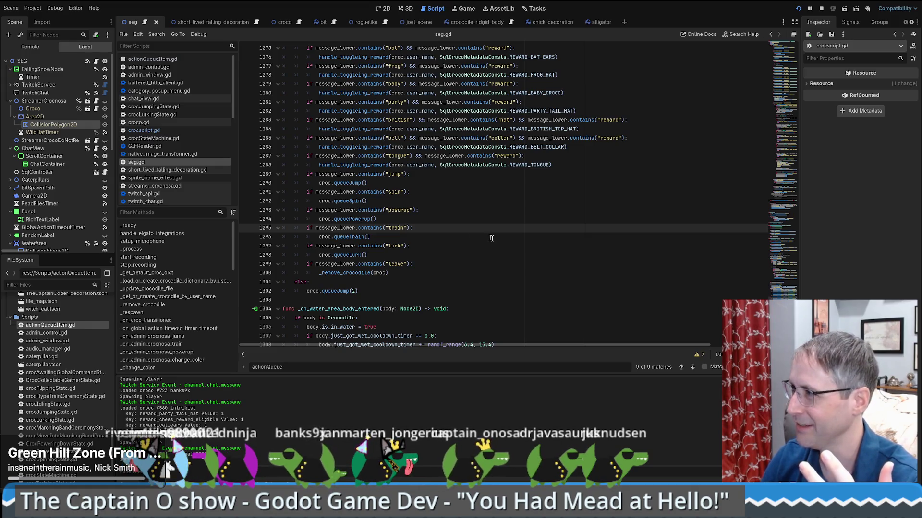
{"action": "mouse_move", "coordinate": [375, 334]}
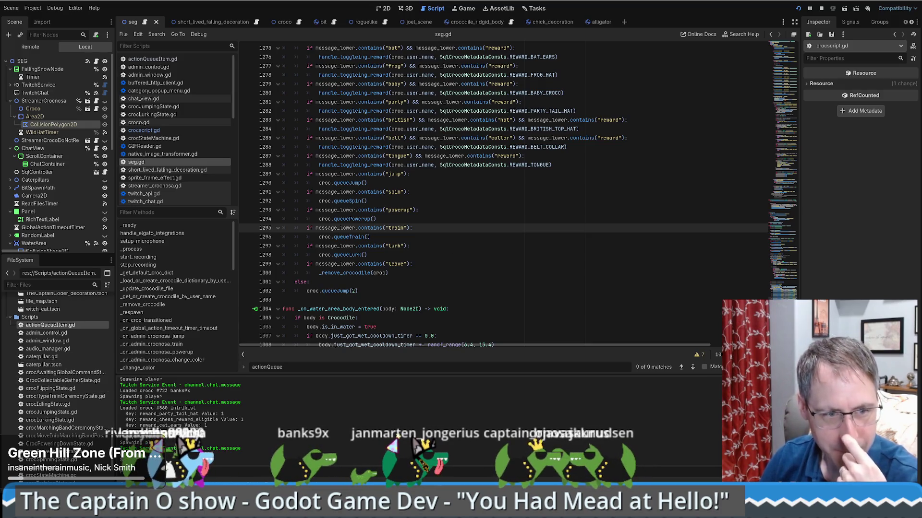
{"action": "left_click", "coordinate": [456, 261]}
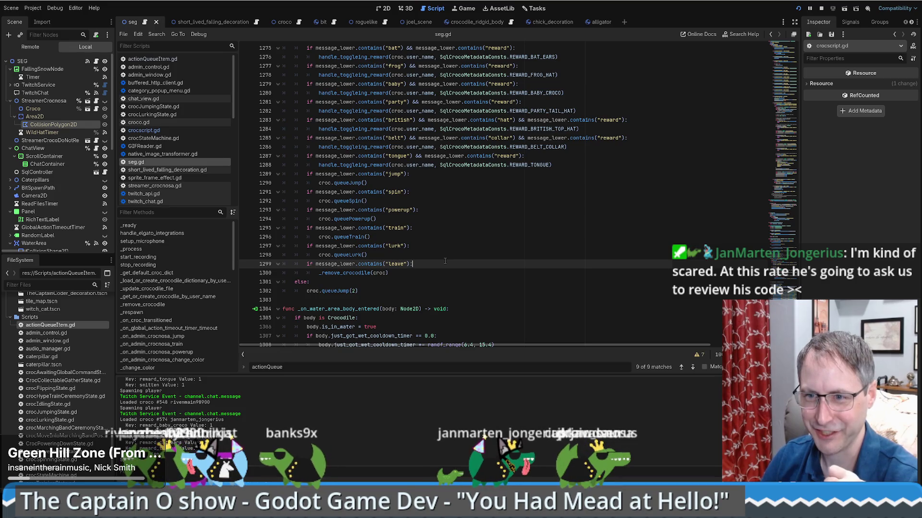
{"action": "scroll", "coordinate": [445, 262], "scroll_direction": "down", "scroll_amount": 2}
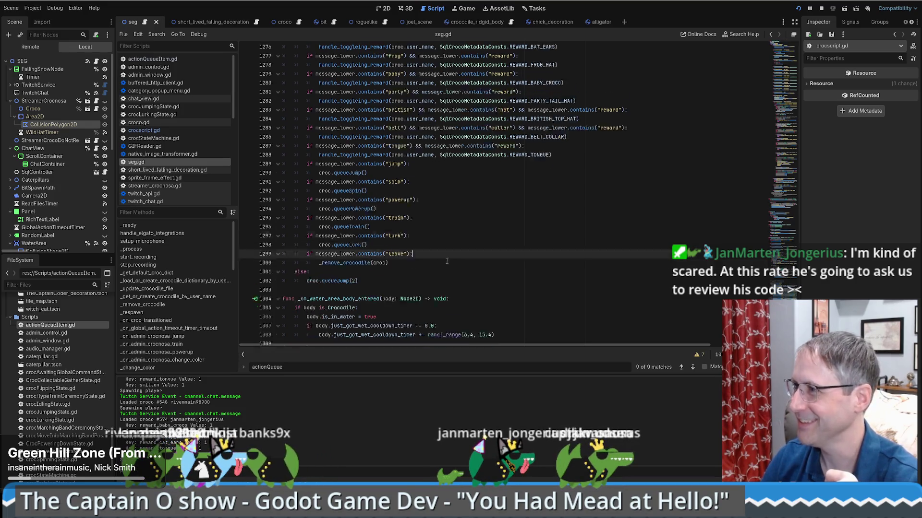
{"action": "mouse_move", "coordinate": [792, 249]}
{"action": "left_mouse_down"}
{"action": "mouse_move", "coordinate": [794, 100]}
{"action": "mouse_move", "coordinate": [790, 138]}
{"action": "mouse_move", "coordinate": [792, 120]}
{"action": "left_mouse_up"}
{"action": "left_click_drag", "start_coordinate": [388, 222], "coordinate": [244, 223]}
{"action": "left_click", "coordinate": [410, 219]}
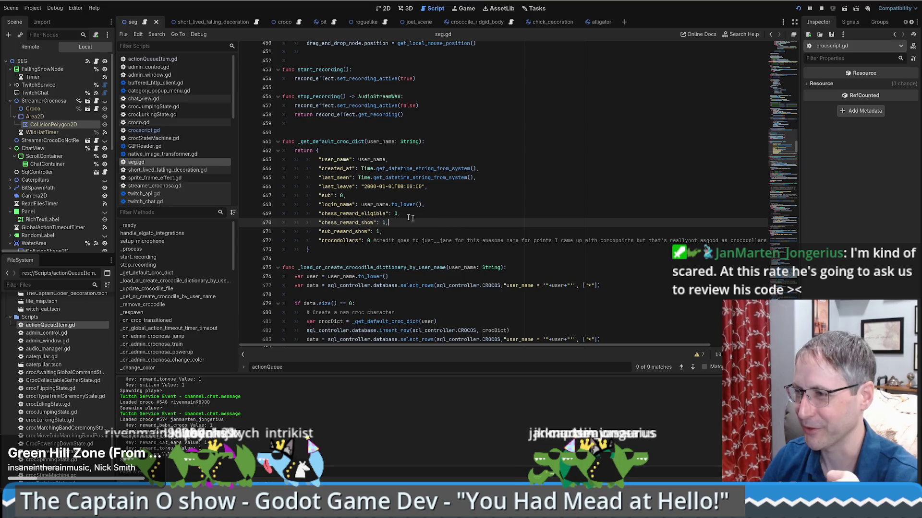
{"action": "left_click_drag", "start_coordinate": [313, 213], "coordinate": [430, 220]}
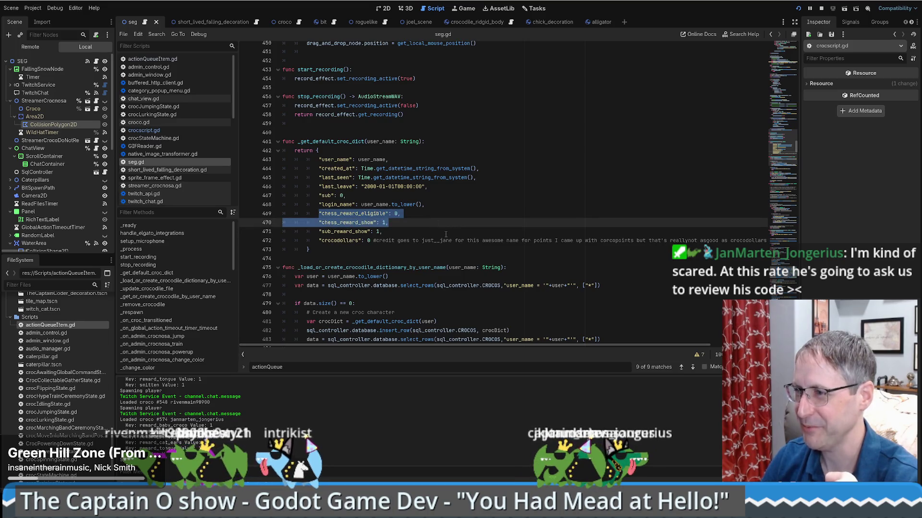
{"action": "left_click", "coordinate": [449, 219]}
{"action": "scroll", "coordinate": [462, 226], "scroll_direction": "up", "scroll_amount": 2}
{"action": "left_click_drag", "start_coordinate": [782, 146], "coordinate": [780, 43]}
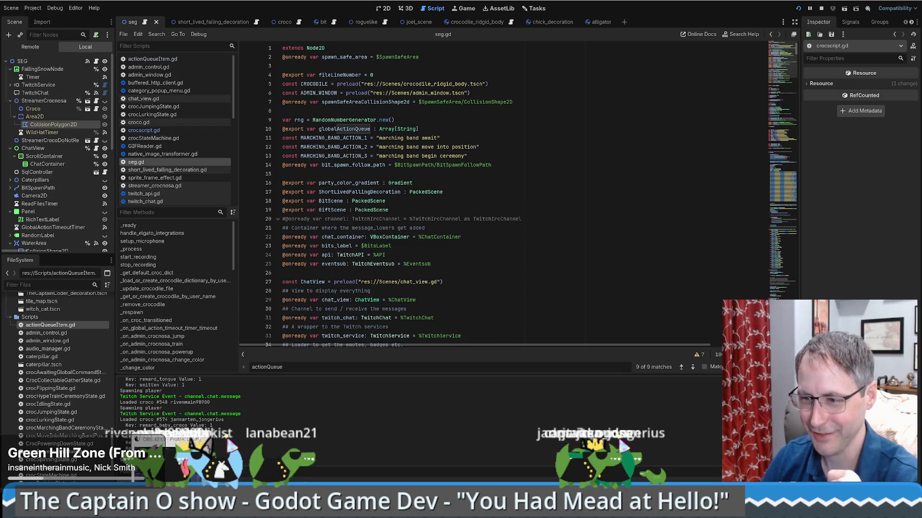
{"action": "key", "text": "alt+Tab"}
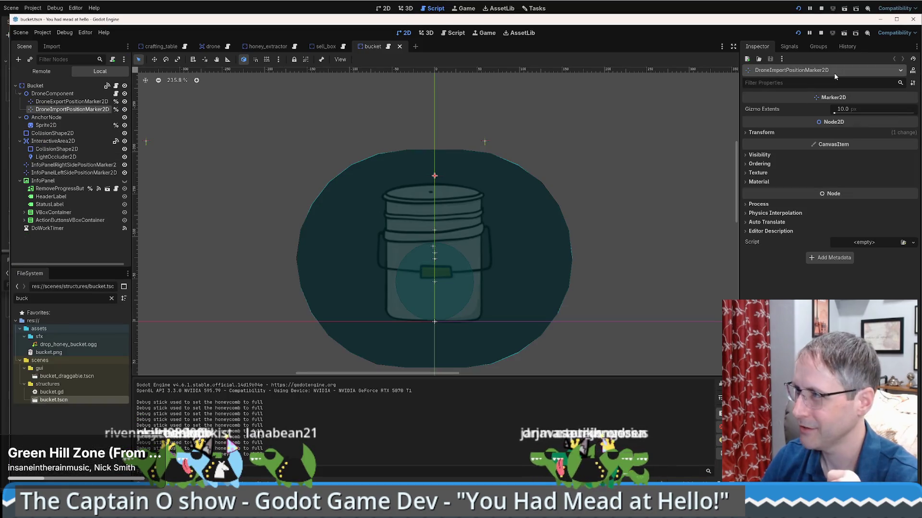
Step: Maximize the bee project's editor, glance at the crafting_table scene, then return to bucket
{"action": "double_click", "coordinate": [800, 20]}
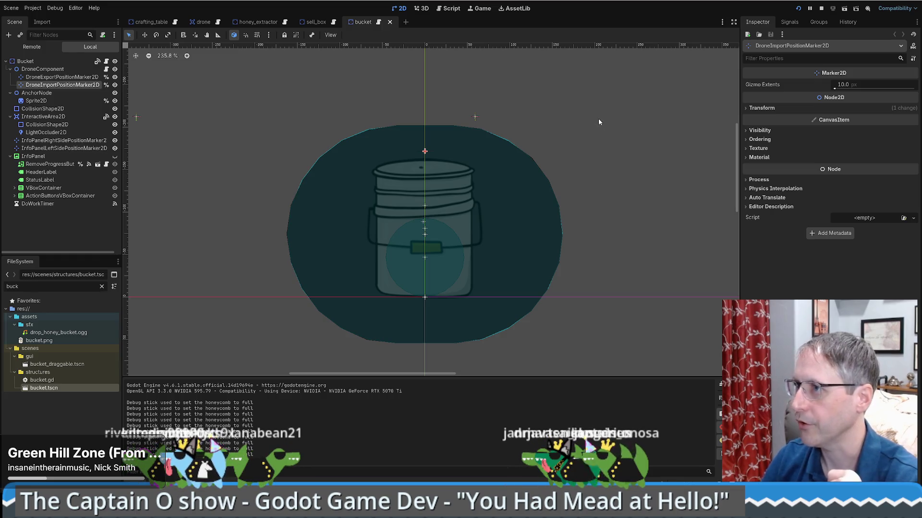
{"action": "left_click", "coordinate": [157, 23]}
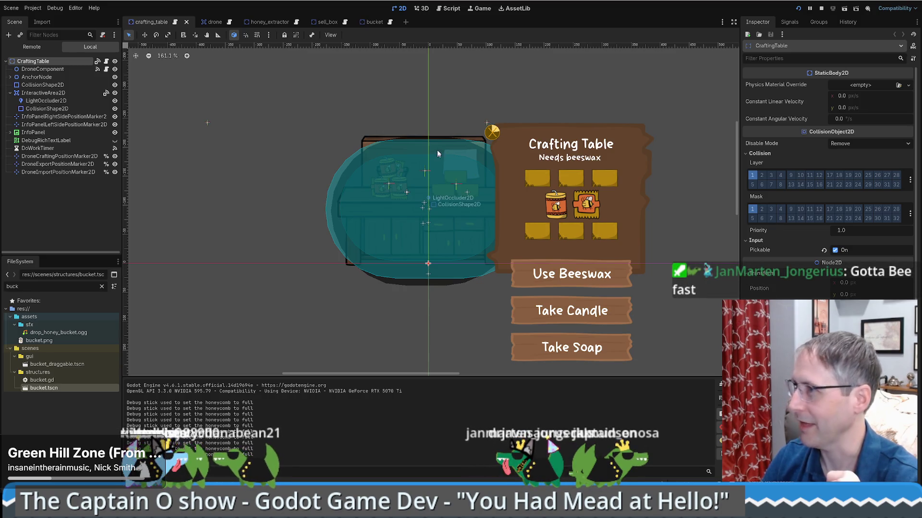
{"action": "left_click", "coordinate": [372, 22]}
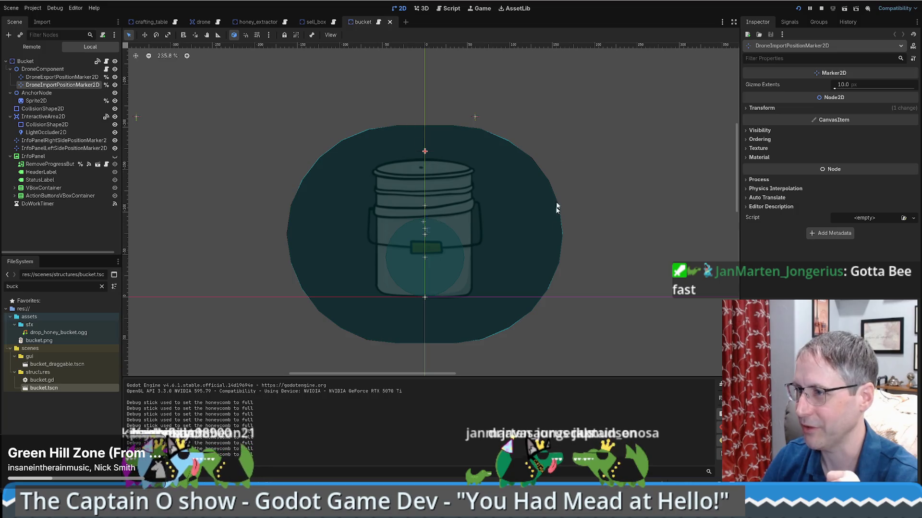
{"action": "scroll", "coordinate": [558, 221], "scroll_direction": "down", "scroll_amount": 2}
{"action": "scroll", "coordinate": [538, 206], "scroll_direction": "right", "scroll_amount": 2}
{"action": "scroll", "coordinate": [543, 211], "scroll_direction": "left", "scroll_amount": 1}
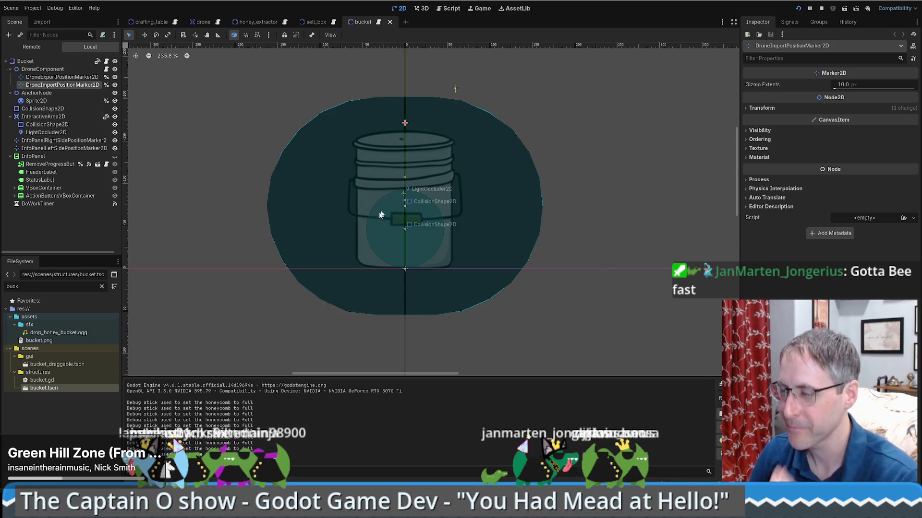
Step: Compare the positions of DroneExportPositionMarker2D and DroneImportPositionMarker2D in the bucket scene
{"action": "left_click", "coordinate": [60, 77]}
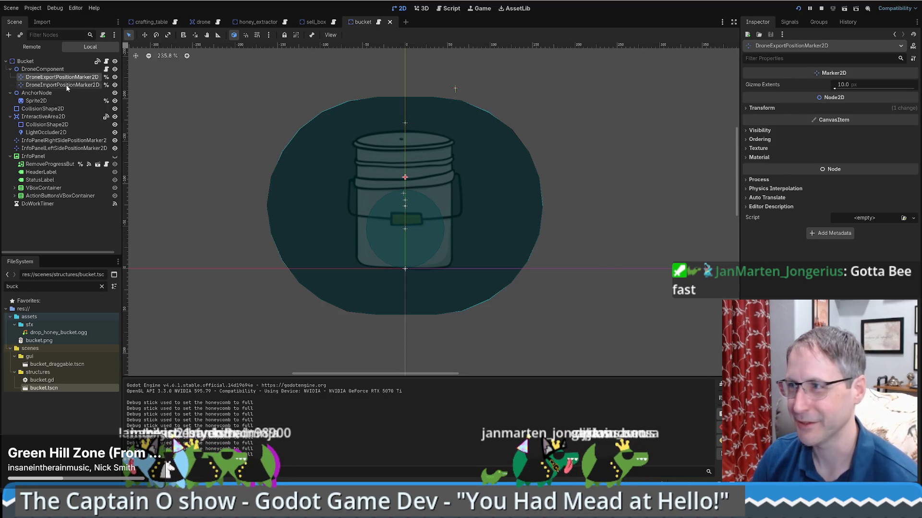
{"action": "left_click", "coordinate": [67, 85]}
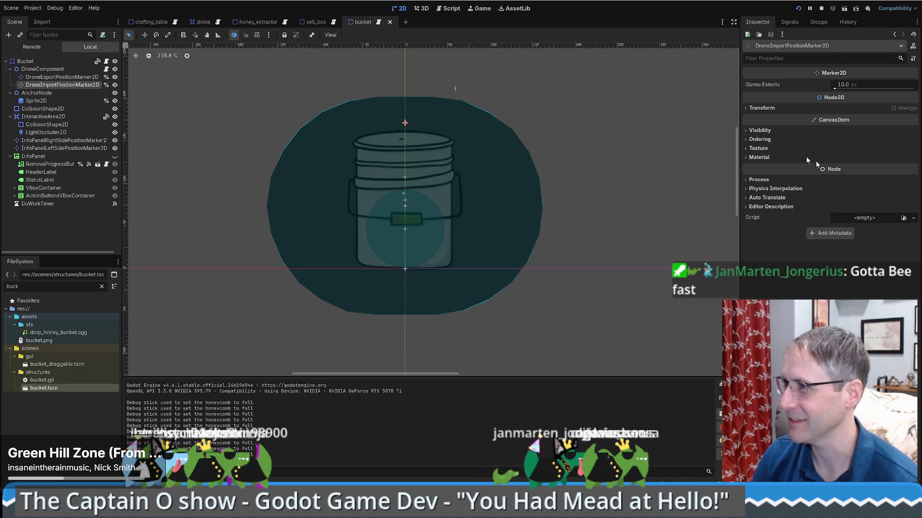
{"action": "left_click", "coordinate": [46, 76]}
{"action": "left_click", "coordinate": [50, 85]}
{"action": "left_click", "coordinate": [58, 77]}
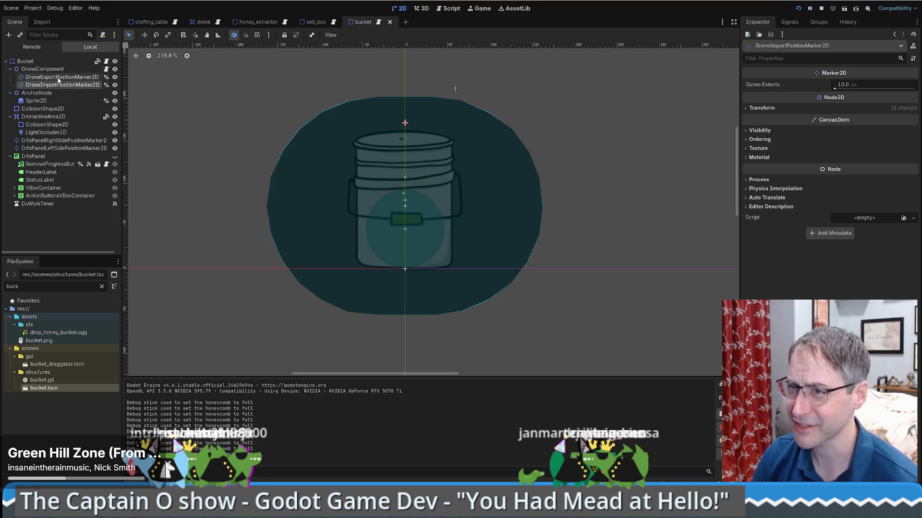
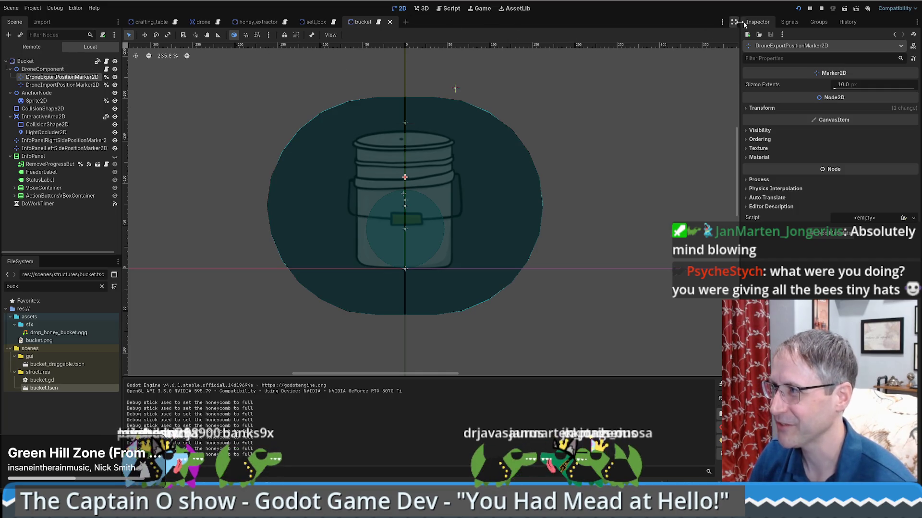
Step: Restart the running game from the title screen and maximize its window
{"action": "left_click", "coordinate": [480, 8]}
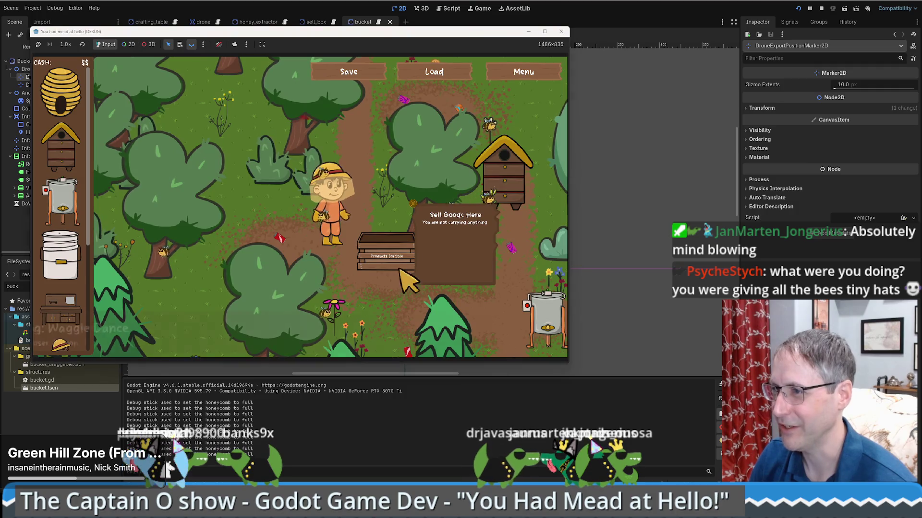
{"action": "key", "text": "Escape"}
{"action": "left_click", "coordinate": [490, 338]}
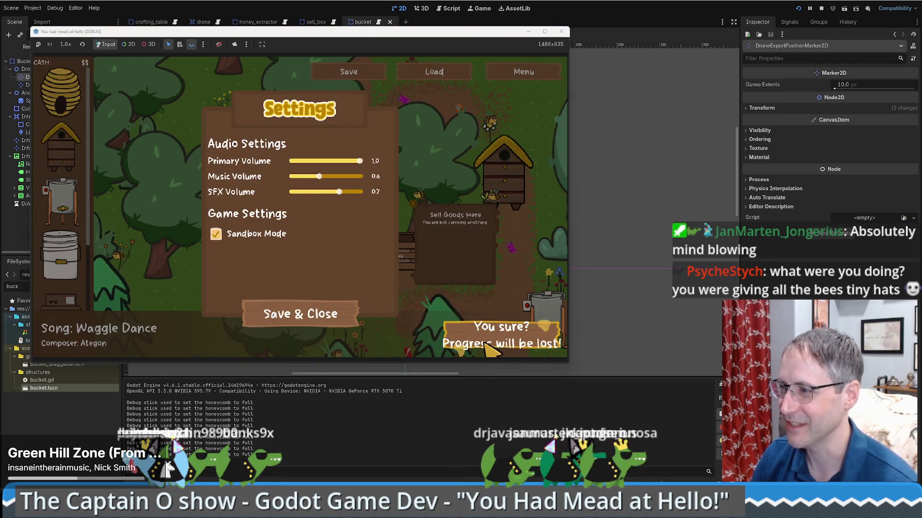
{"action": "left_click", "coordinate": [490, 339]}
{"action": "left_click", "coordinate": [293, 315]}
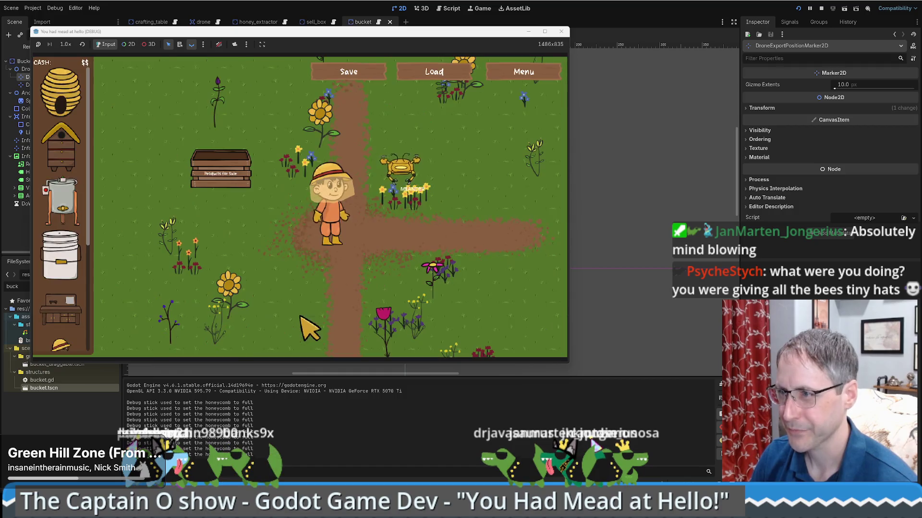
{"action": "left_click", "coordinate": [545, 31]}
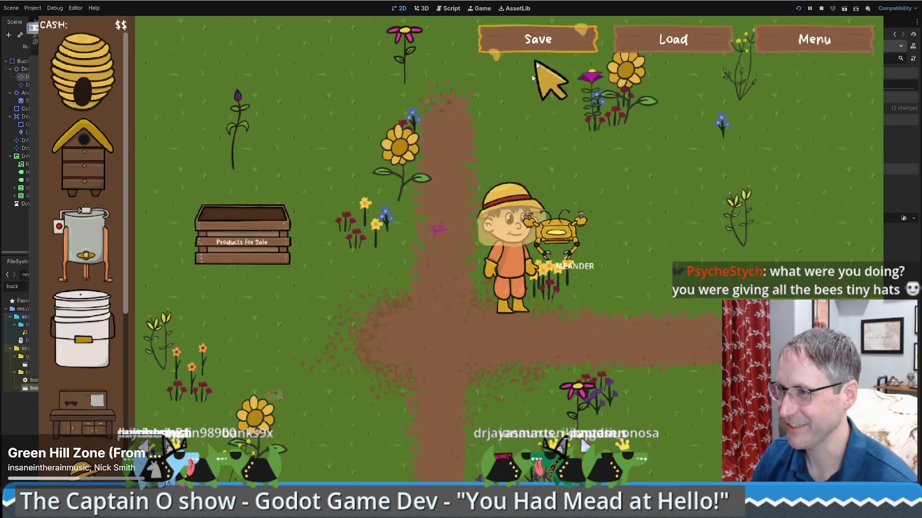
Step: Place a Food Grade Bucket beside the player, walk to it, then return to the editor
{"action": "mouse_move", "coordinate": [82, 331]}
{"action": "left_mouse_down"}
{"action": "mouse_move", "coordinate": [319, 288]}
{"action": "mouse_move", "coordinate": [643, 269]}
{"action": "left_mouse_up"}
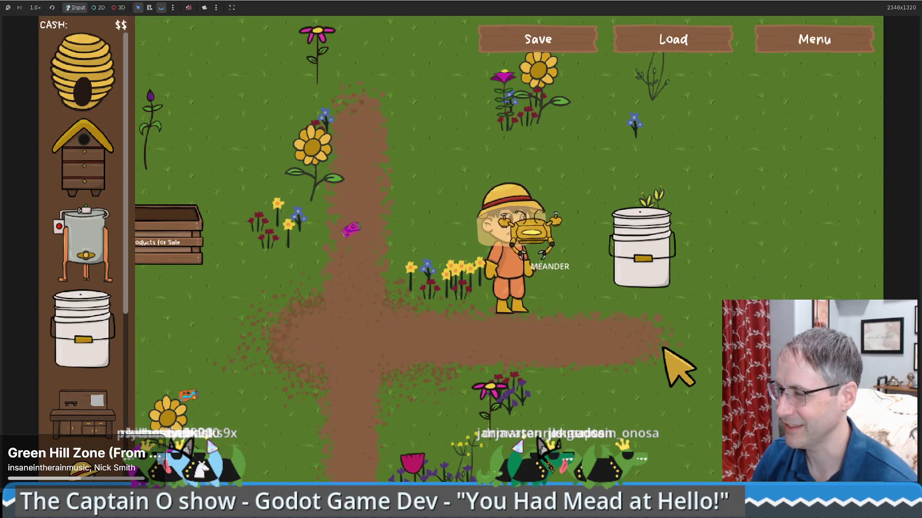
{"action": "key", "text": "Right"}
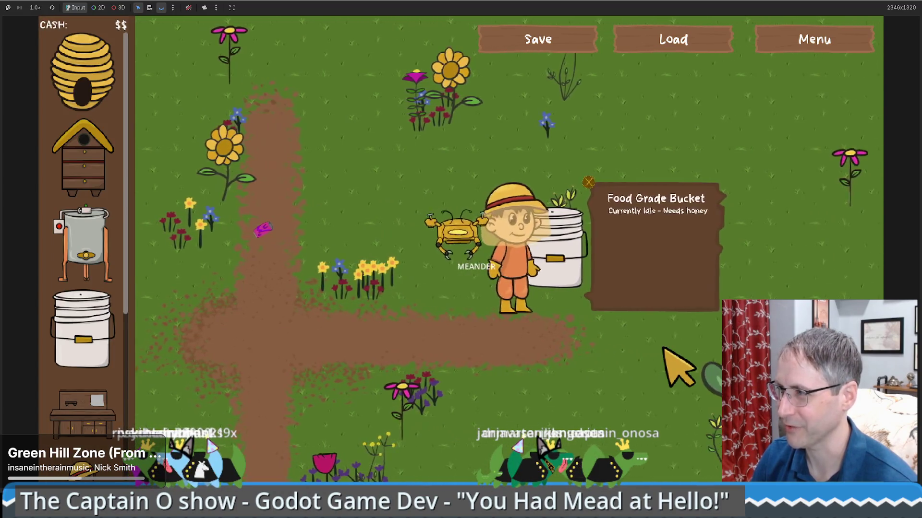
{"action": "key", "text": "Left"}
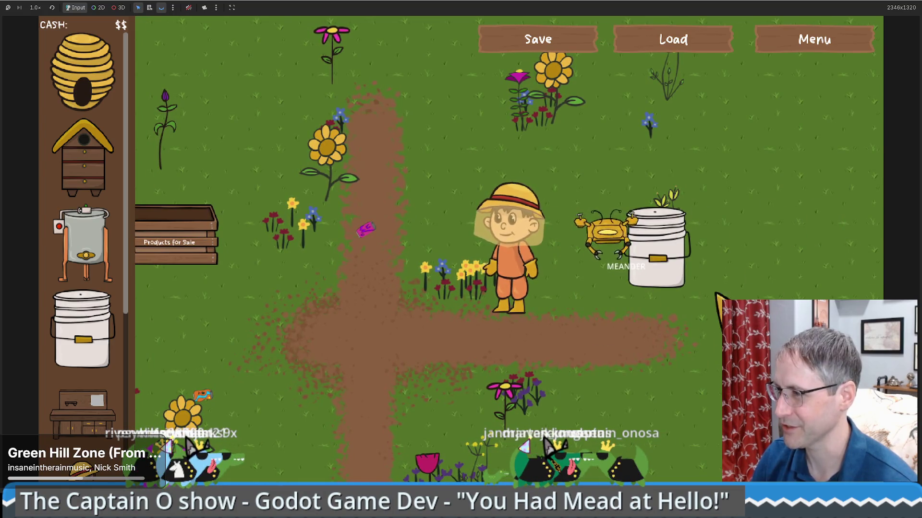
{"action": "key", "text": "Right"}
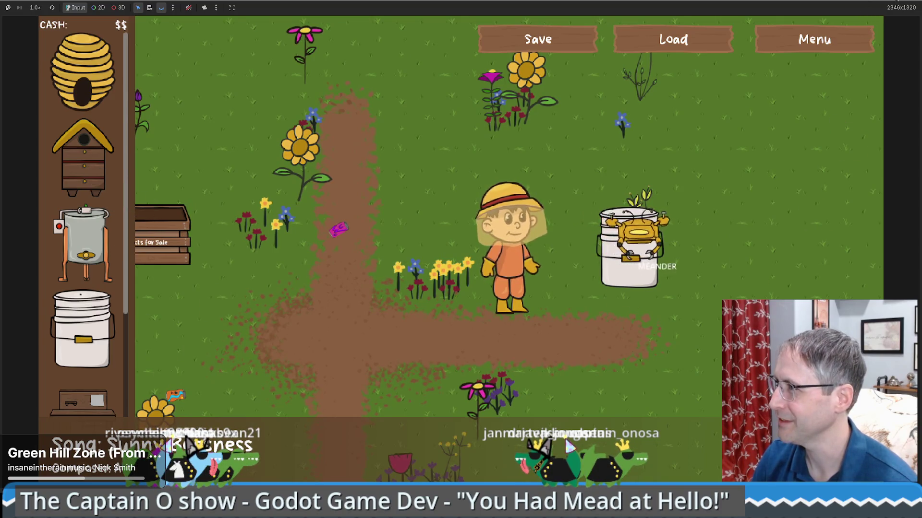
{"action": "key", "text": "F11"}
{"action": "left_click", "coordinate": [493, 1]}
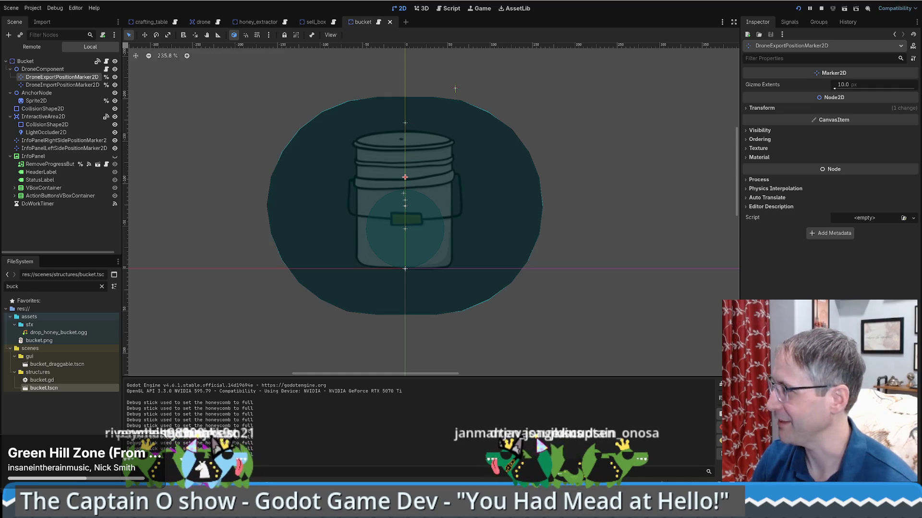
Step: Open the Drone Automation note in Obsidian and move the notes window aside
{"action": "key", "text": "alt+Tab"}
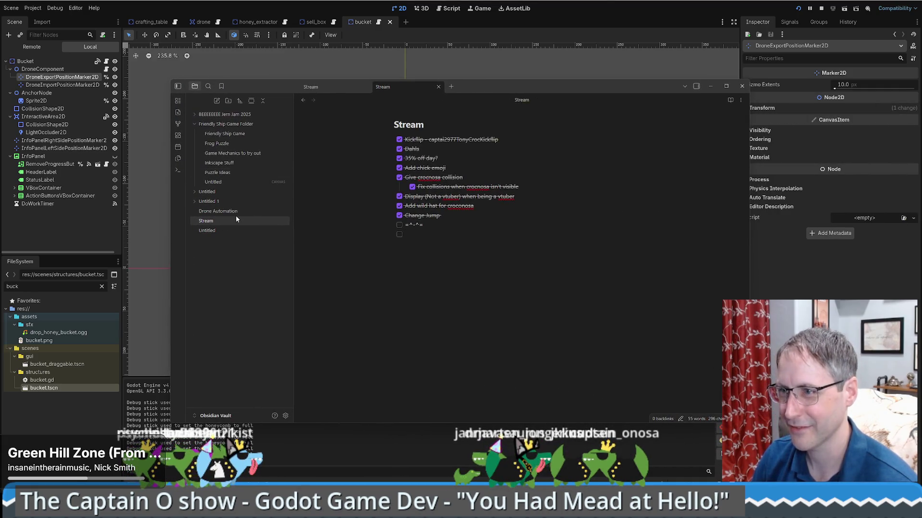
{"action": "left_click", "coordinate": [235, 212]}
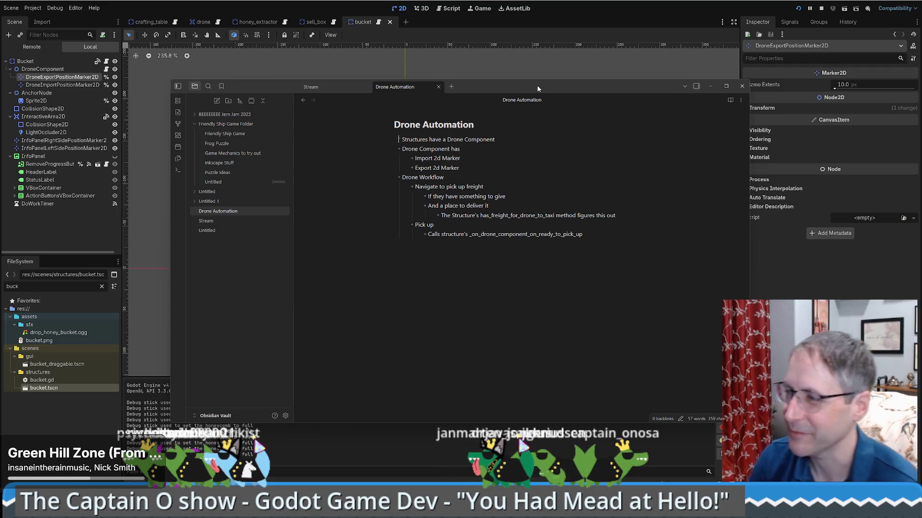
{"action": "left_click_drag", "start_coordinate": [538, 88], "coordinate": [921, 88]}
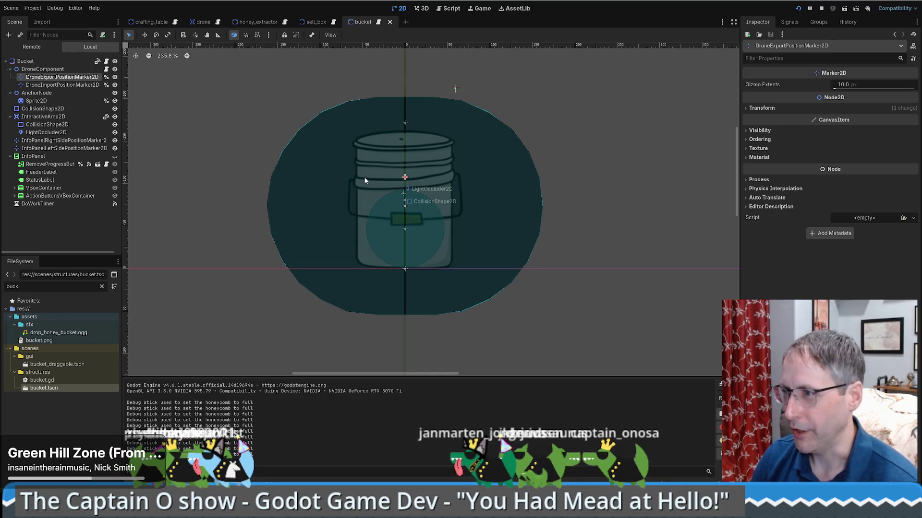
Step: Inspect the DroneComponent and its marker nodes, then open the Bucket node's bucket.gd script
{"action": "left_click", "coordinate": [455, 89]}
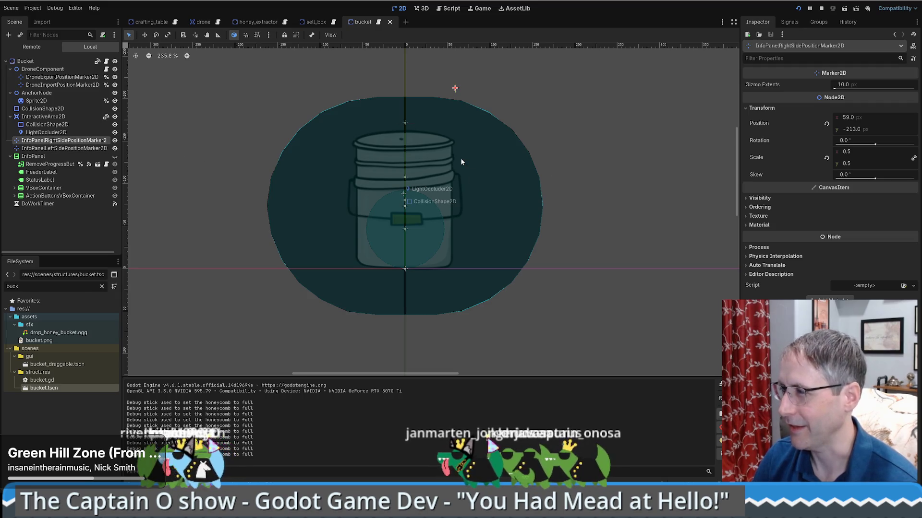
{"action": "left_click", "coordinate": [75, 140]}
{"action": "left_click", "coordinate": [46, 69]}
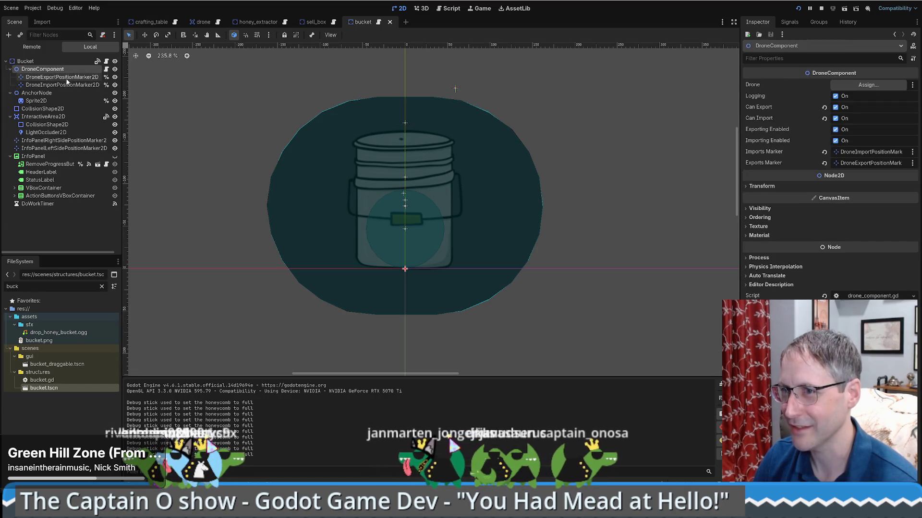
{"action": "left_click", "coordinate": [72, 77]}
{"action": "left_click", "coordinate": [46, 70]}
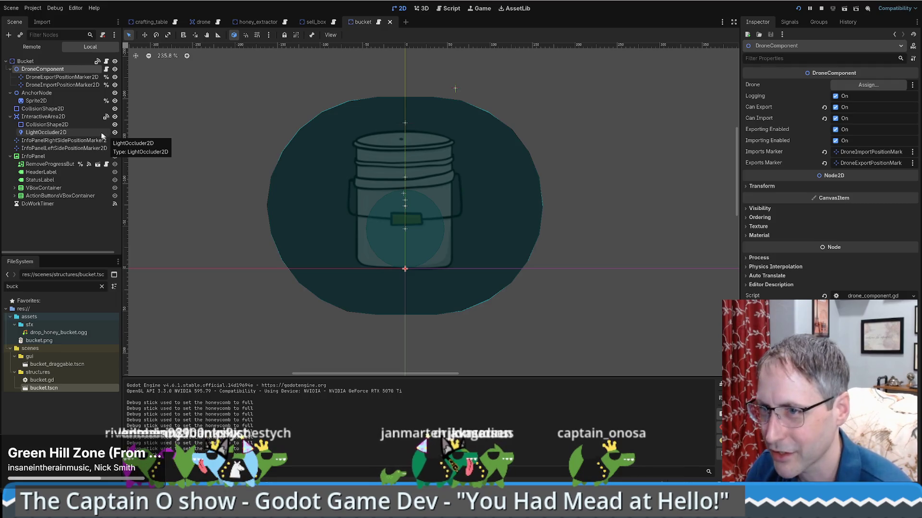
{"action": "left_click", "coordinate": [106, 61]}
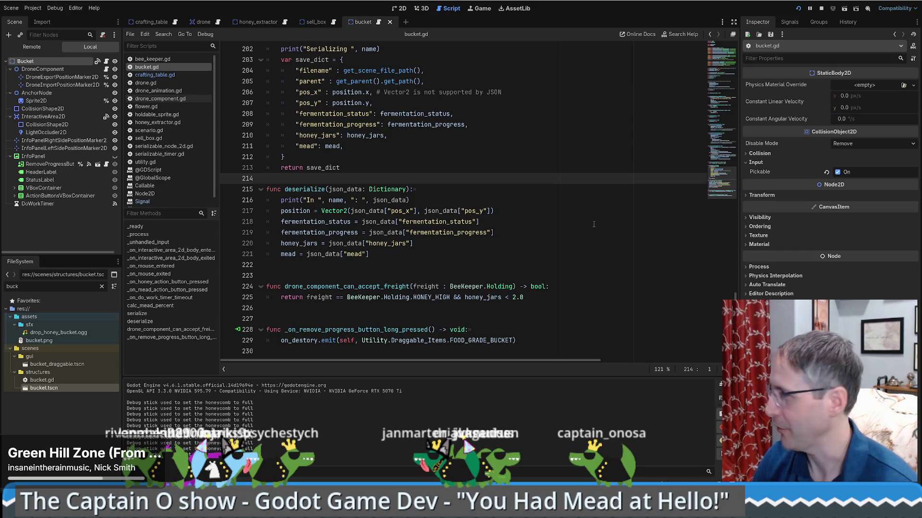
Step: Look up drone_component_can_accept_freight from the setup call, then switch to the crafting_table scene
{"action": "left_click_drag", "start_coordinate": [721, 185], "coordinate": [723, 39]}
{"action": "scroll", "coordinate": [496, 194], "scroll_direction": "down", "scroll_amount": 8}
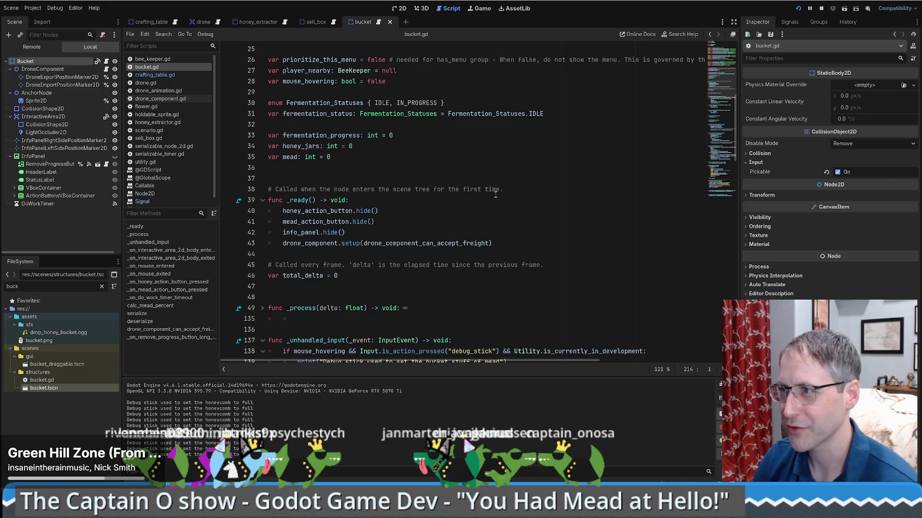
{"action": "scroll", "coordinate": [512, 167], "scroll_direction": "down", "scroll_amount": 3}
{"action": "left_click", "coordinate": [416, 145]}
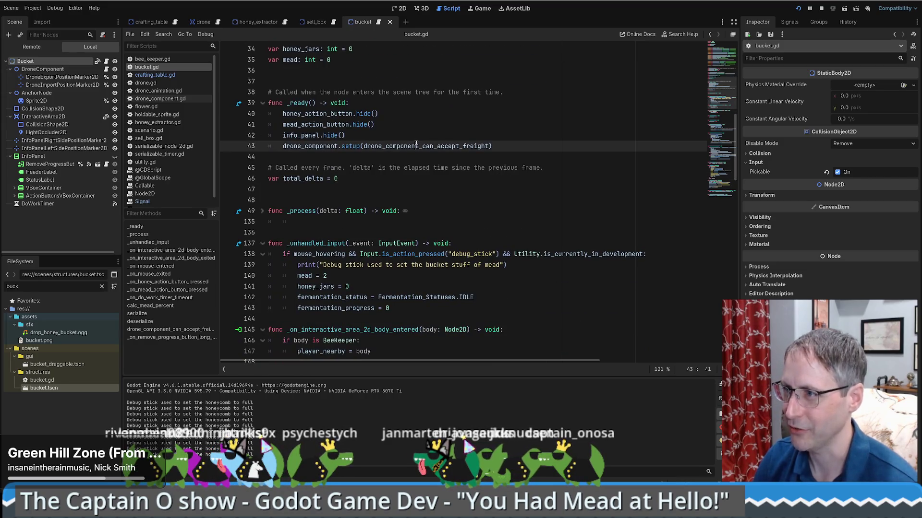
{"action": "left_click", "coordinate": [451, 146], "text": "ctrl"}
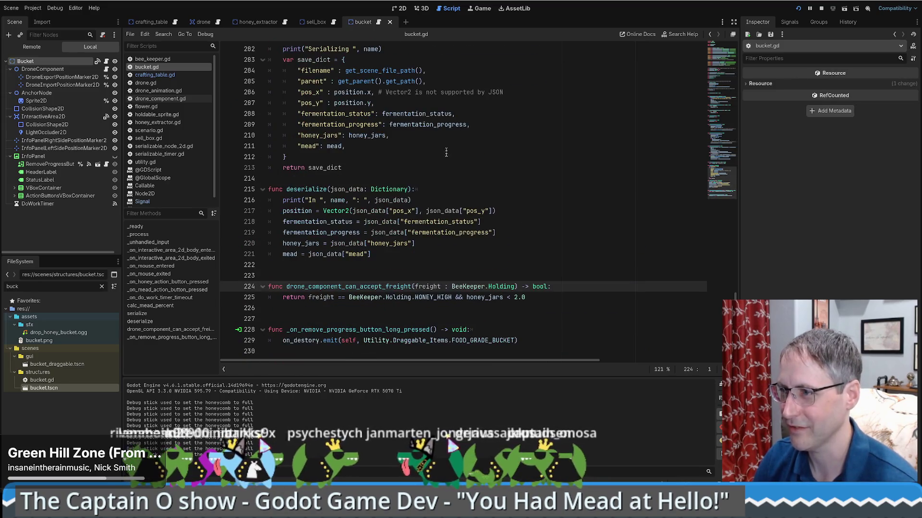
{"action": "left_click", "coordinate": [410, 297]}
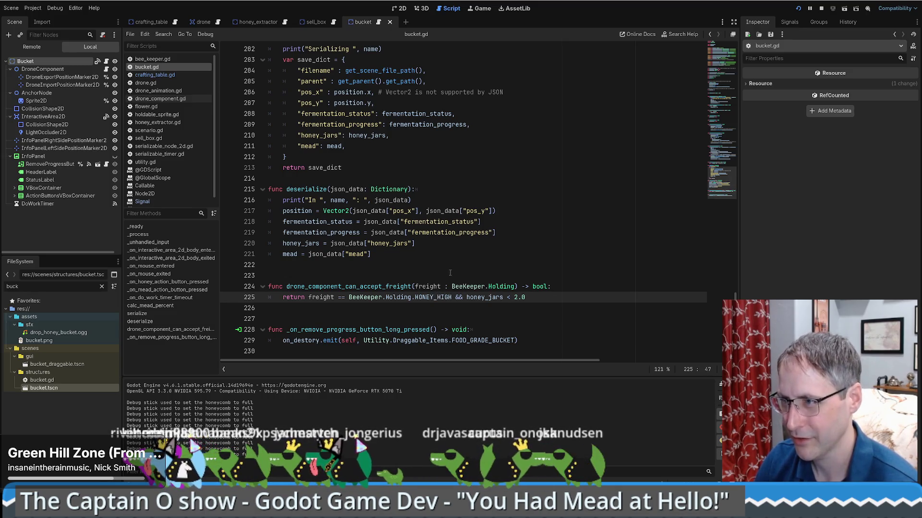
{"action": "key", "text": "alt+Left"}
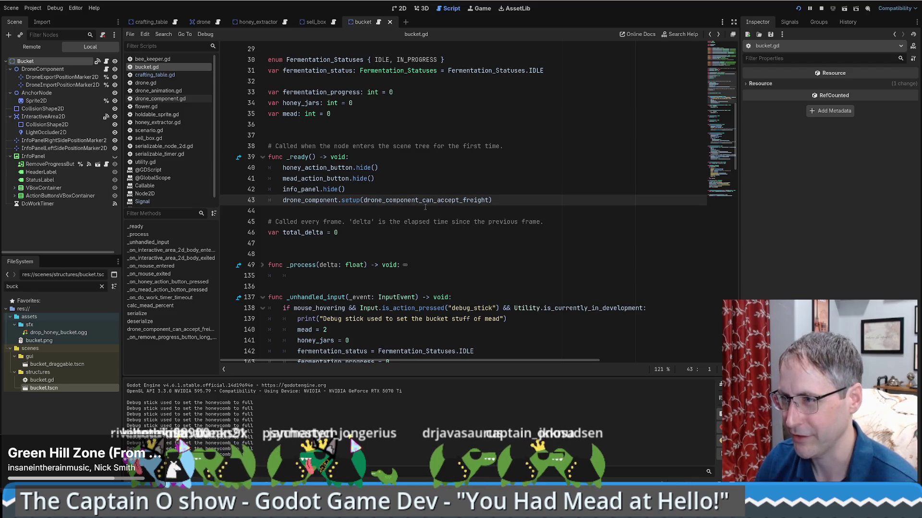
{"action": "mouse_move", "coordinate": [468, 202]}
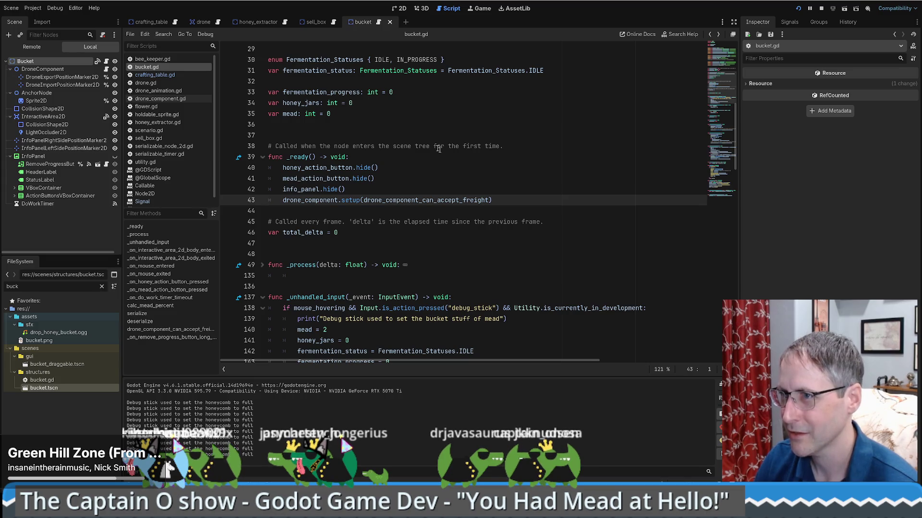
{"action": "left_click", "coordinate": [175, 22]}
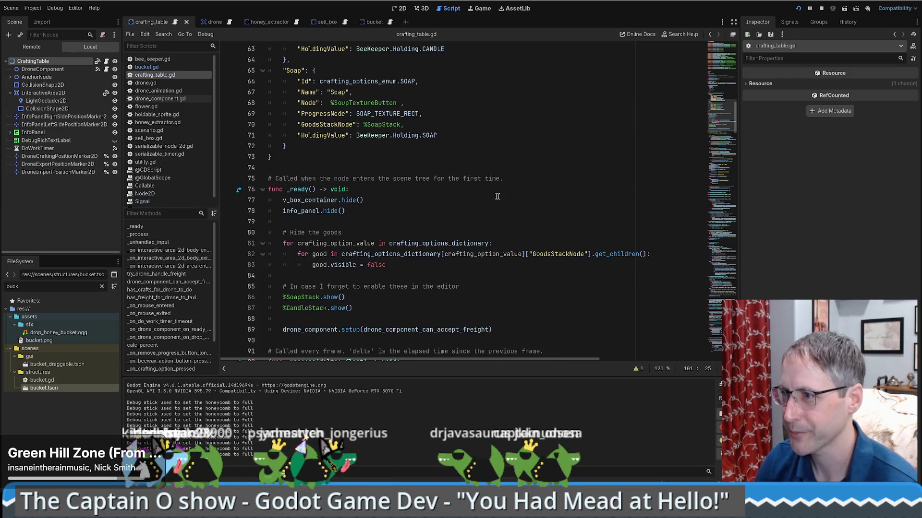
Step: Take the _on_drone_component_on_drop_complete name from crafting_table.gd and search for it in bucket.gd
{"action": "left_click_drag", "start_coordinate": [722, 114], "coordinate": [720, 68]}
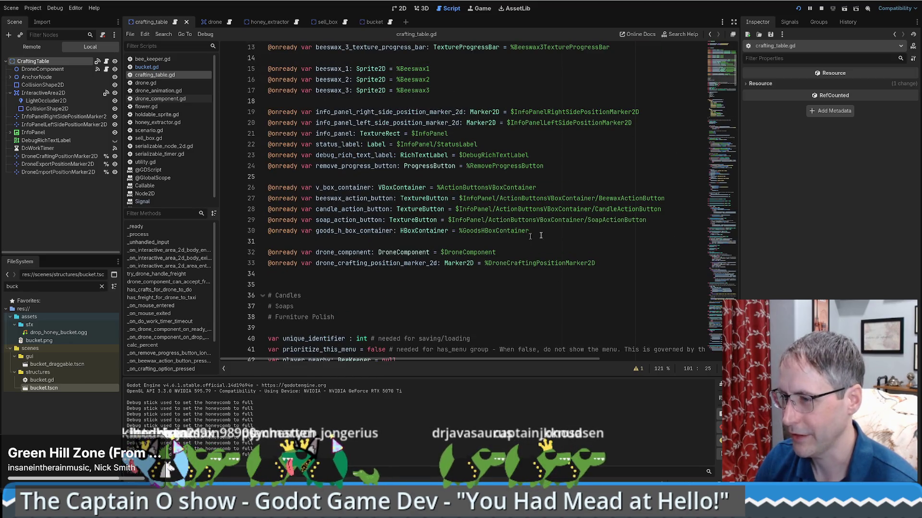
{"action": "mouse_move", "coordinate": [725, 65]}
{"action": "left_mouse_down"}
{"action": "mouse_move", "coordinate": [705, 336]}
{"action": "mouse_move", "coordinate": [719, 282]}
{"action": "left_mouse_up"}
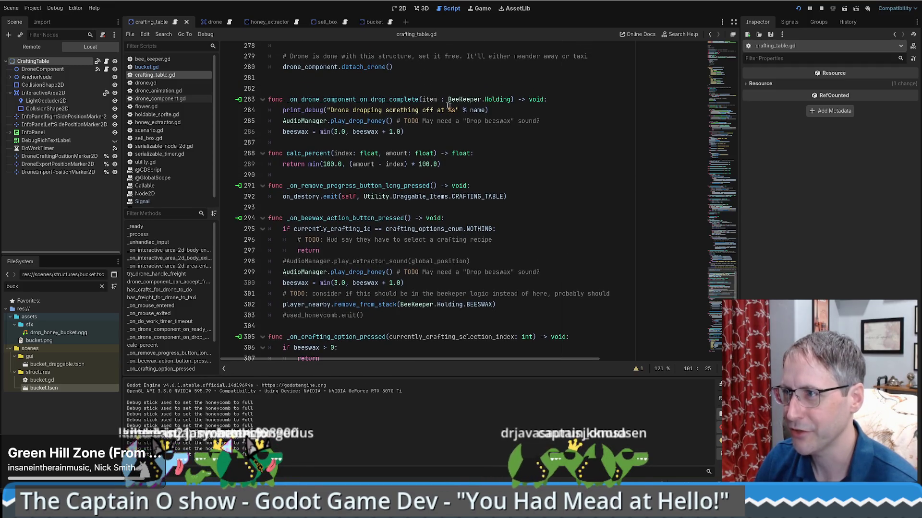
{"action": "double_click", "coordinate": [379, 98]}
{"action": "key", "text": "ctrl+c"}
{"action": "scroll", "coordinate": [459, 167], "scroll_direction": "up", "scroll_amount": 6}
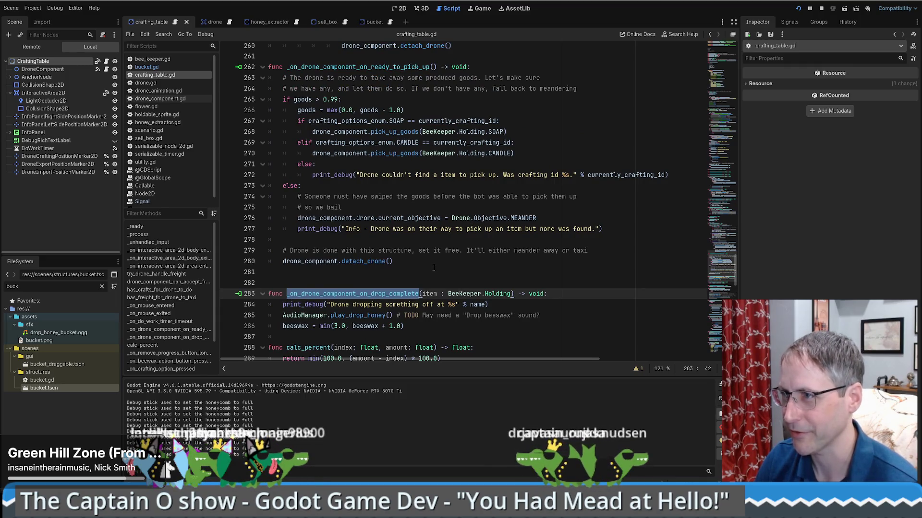
{"action": "scroll", "coordinate": [430, 269], "scroll_direction": "down", "scroll_amount": 3}
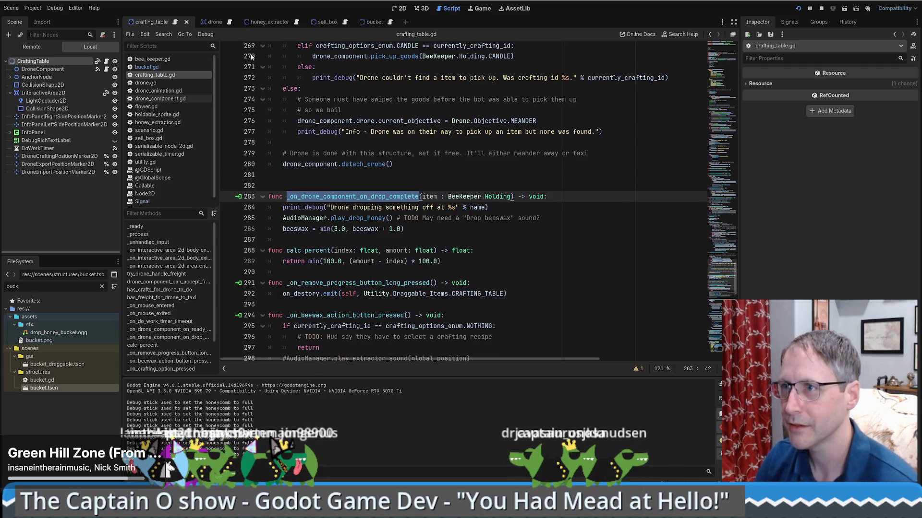
{"action": "left_click_drag", "start_coordinate": [369, 22], "coordinate": [195, 22]}
{"action": "left_click", "coordinate": [222, 23]}
{"action": "key", "text": "ctrl+f"}
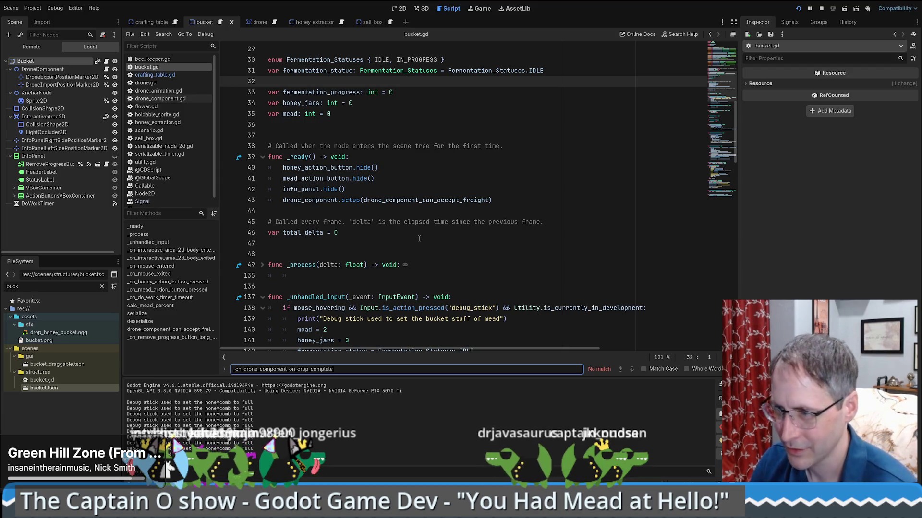
Step: Review the freight pick-up conditions in the Drone Automation note
{"action": "key", "text": "alt+Tab"}
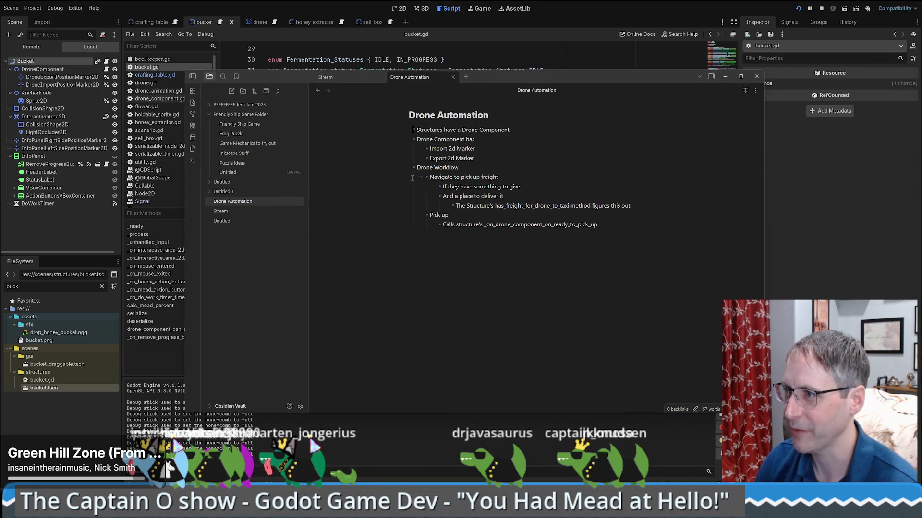
{"action": "left_click_drag", "start_coordinate": [435, 176], "coordinate": [484, 194]}
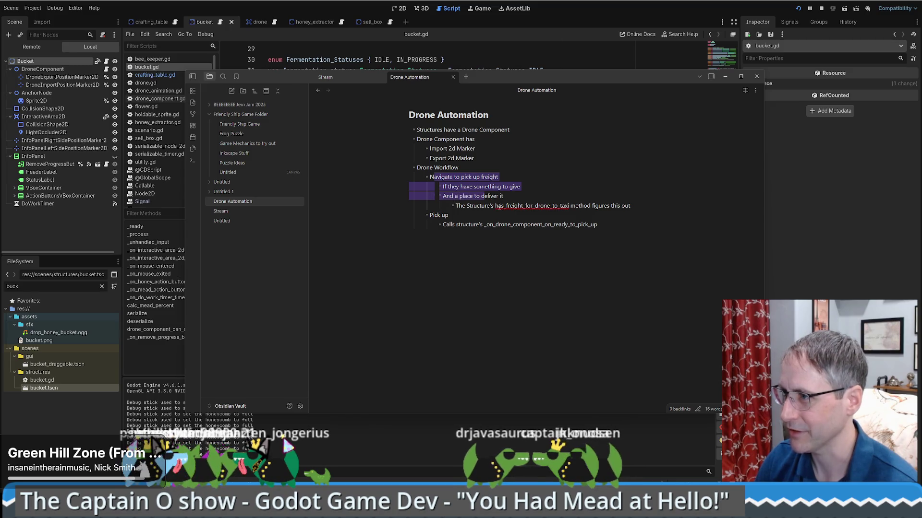
{"action": "double_click", "coordinate": [523, 204]}
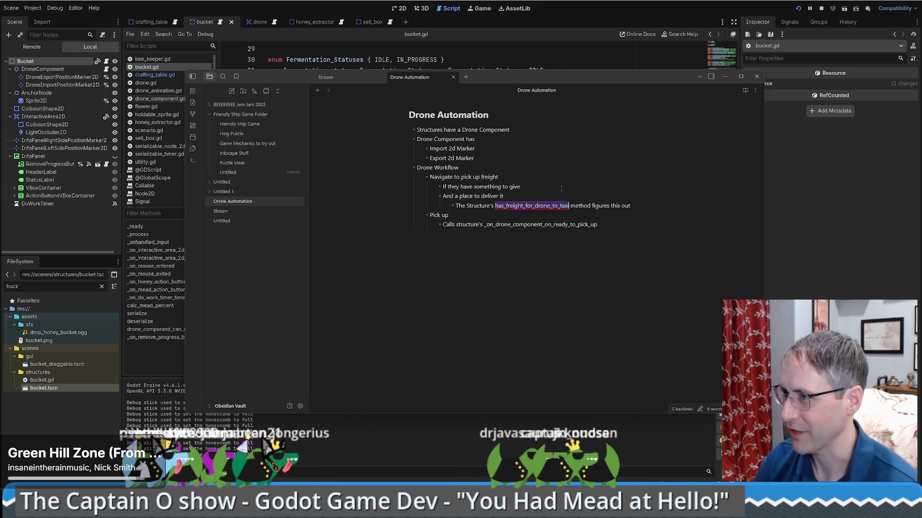
{"action": "left_click", "coordinate": [640, 207]}
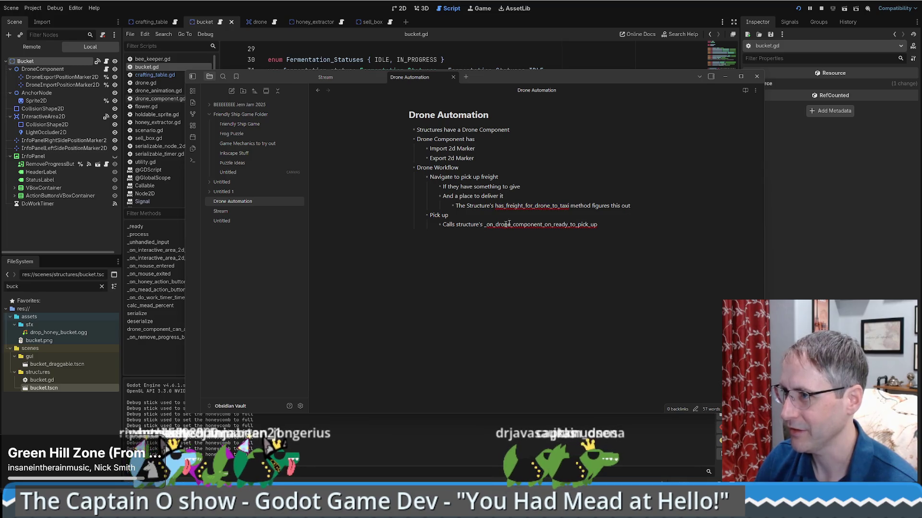
Step: Add a 'Drop Off' workflow step with _on_drone_component_on_drop_complete as a nested sub-bullet
{"action": "key", "text": "Return"}
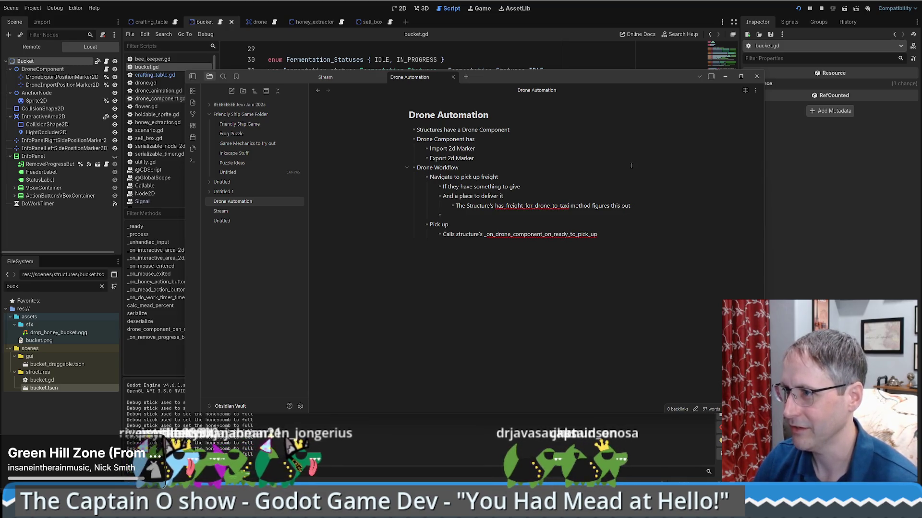
{"action": "key", "text": "shift+Tab"}
{"action": "type", "text": "Deliver"}
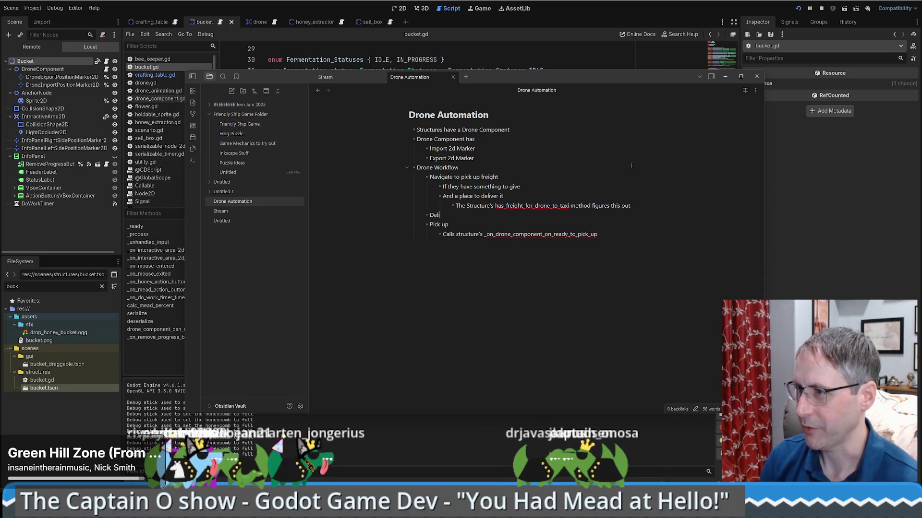
{"action": "type", "text": "p Off"}
{"action": "key", "text": "Return"}
{"action": "key", "text": "Tab"}
{"action": "key", "text": "ctrl+v"}
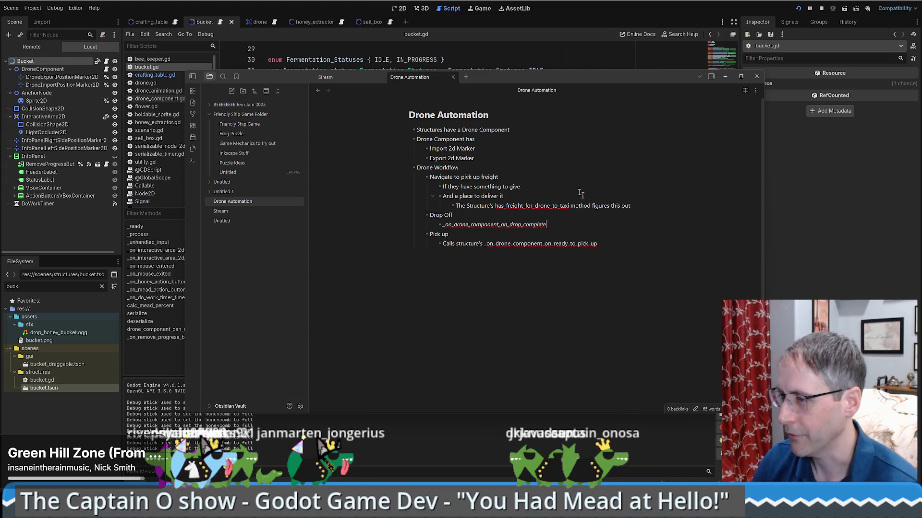
{"action": "left_click_drag", "start_coordinate": [548, 224], "coordinate": [444, 227]}
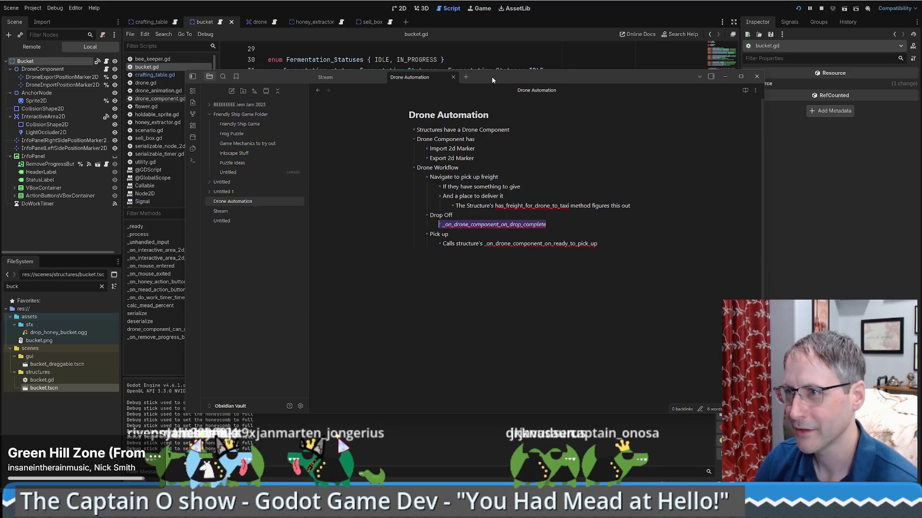
{"action": "left_click_drag", "start_coordinate": [492, 78], "coordinate": [505, 80]}
{"action": "key", "text": "alt+Tab"}
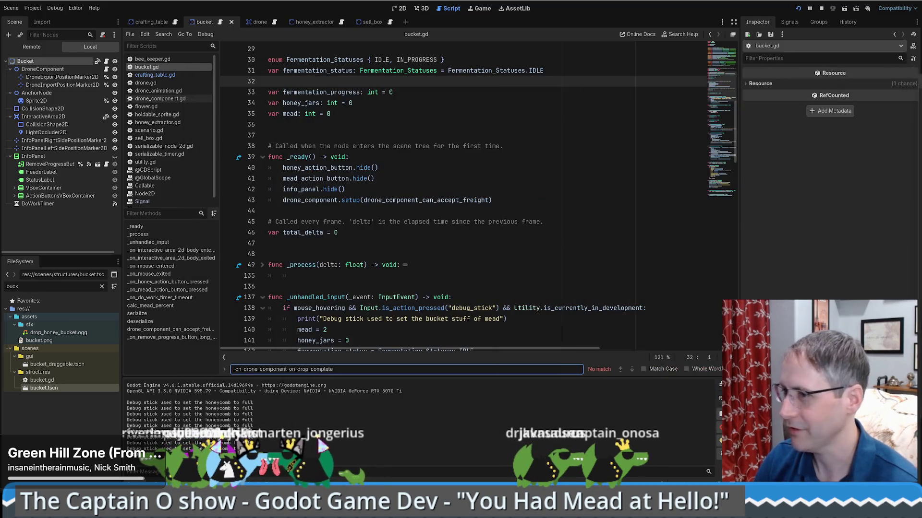
Step: Show the on_drop_complete signal connection for the handler in crafting_table.gd
{"action": "left_click", "coordinate": [365, 114]}
{"action": "left_click", "coordinate": [172, 23]}
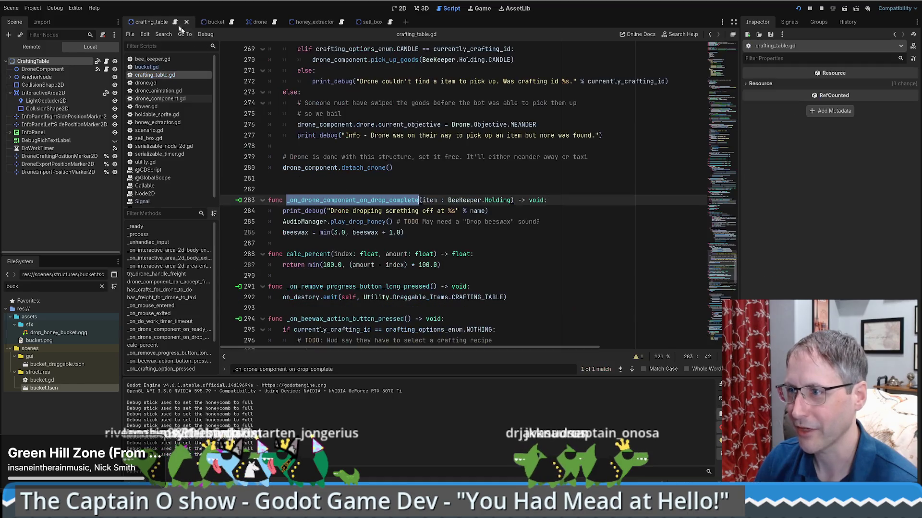
{"action": "left_click", "coordinate": [238, 200]}
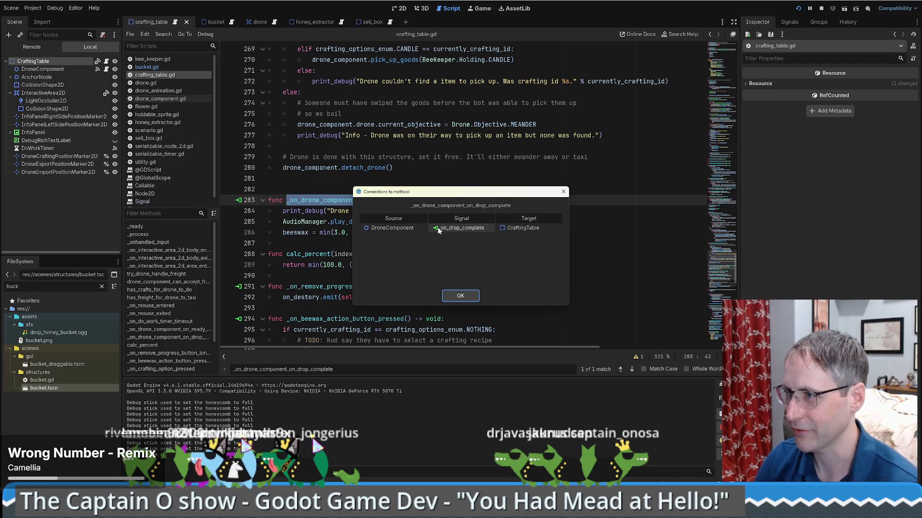
{"action": "left_click_drag", "start_coordinate": [405, 192], "coordinate": [138, 70]}
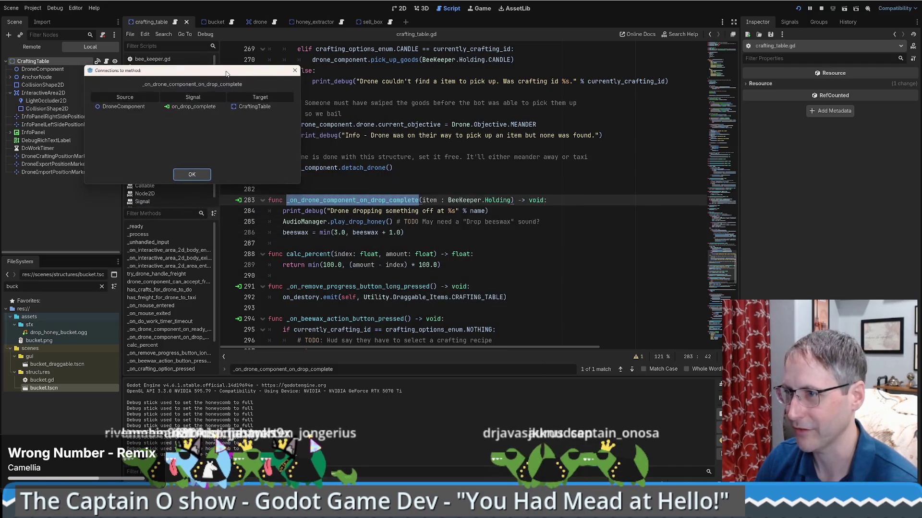
Step: Begin the Drop Off note line with 'DroneComponent raises on_drop_compelte'
{"action": "key", "text": "alt+Tab"}
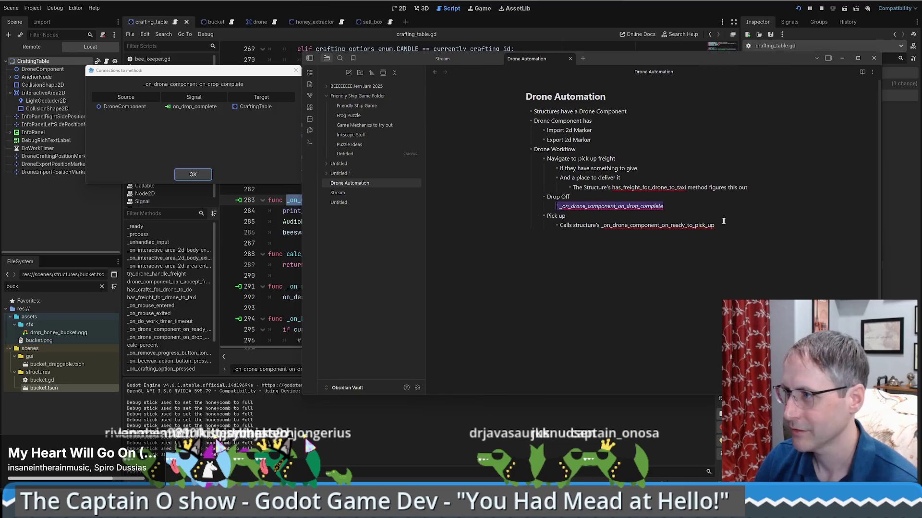
{"action": "left_click", "coordinate": [558, 205]}
{"action": "left_click", "coordinate": [680, 216]}
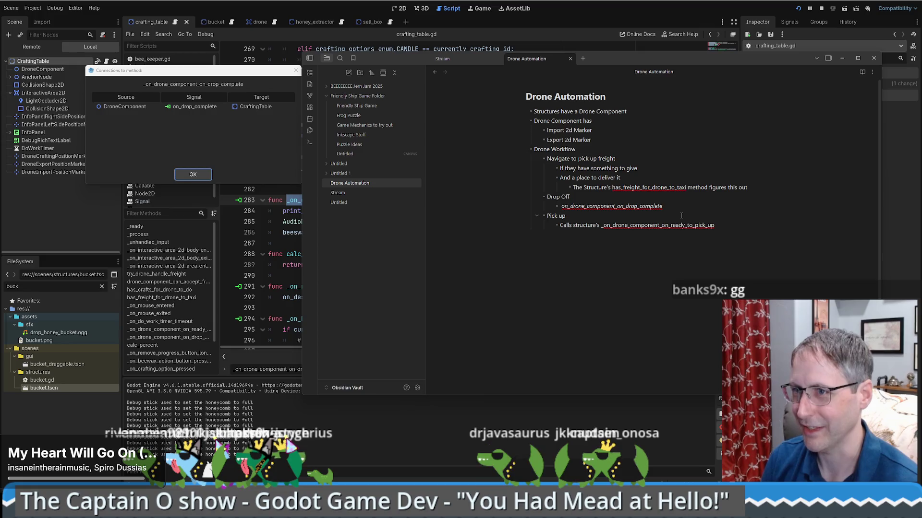
{"action": "type", "text": "DroneCompo"}
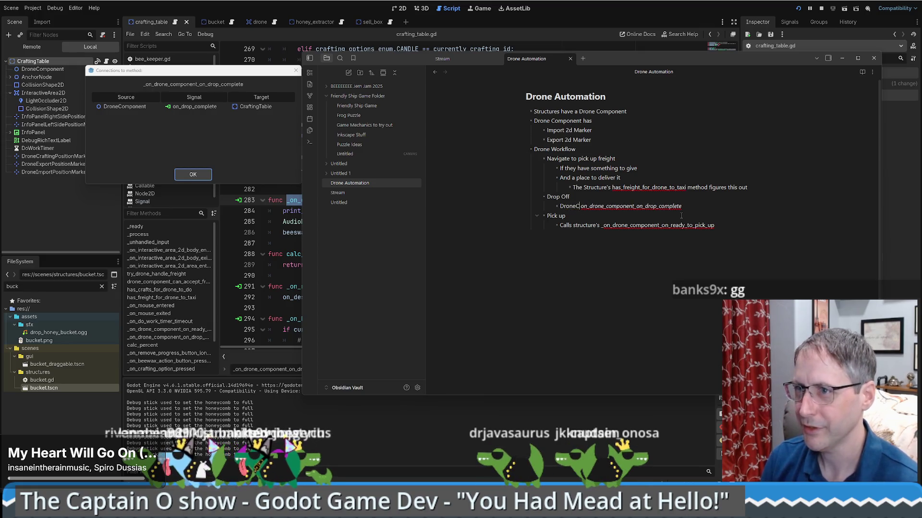
{"action": "type", "text": "nent raises o"}
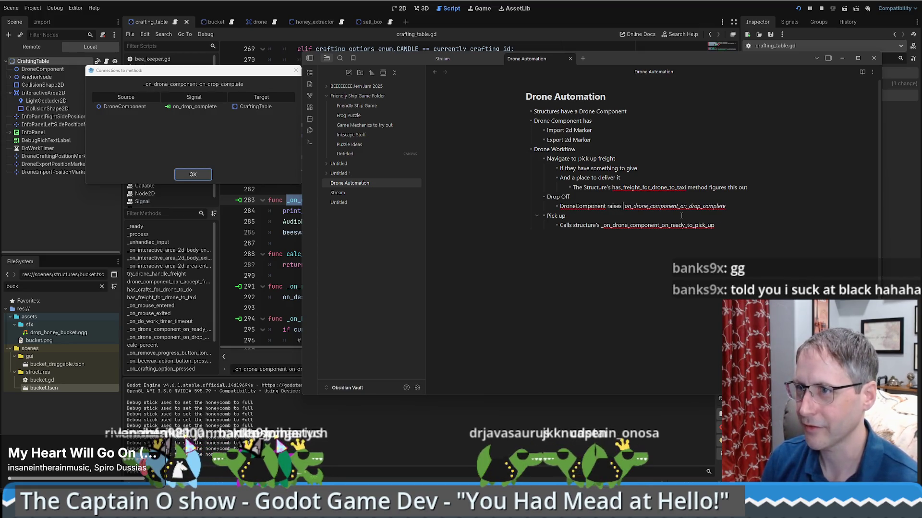
{"action": "type", "text": "n_drop_compelte"}
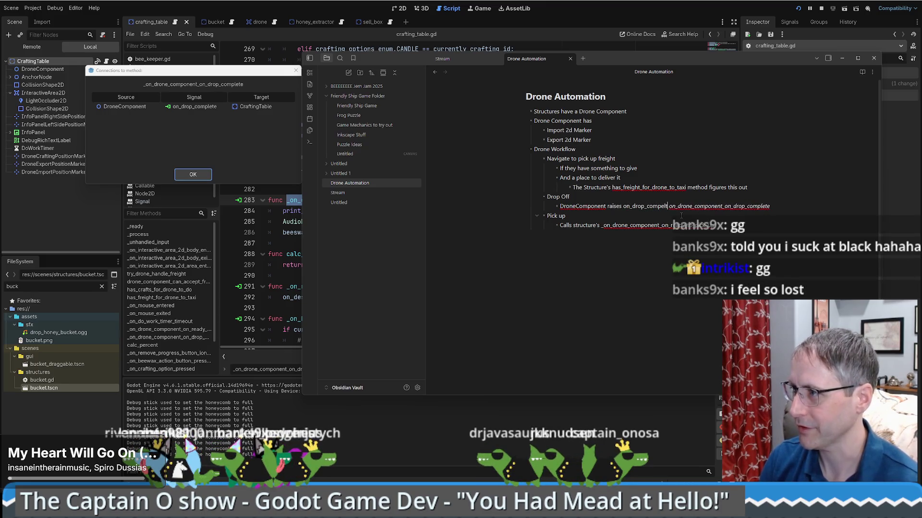
Step: Finish the sentence as 'on_drop_complete signal which is connected to the structure', fixing typos
{"action": "key", "text": "BackSpace"}
{"action": "key", "text": "BackSpace"}
{"action": "key", "text": "BackSpace"}
{"action": "type", "text": "lete signal which is connecte"}
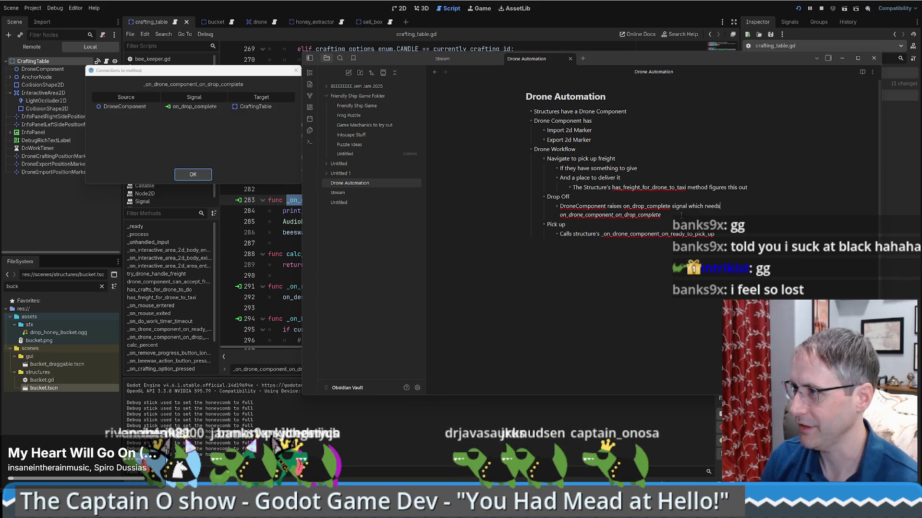
{"action": "type", "text": "d to the struct"}
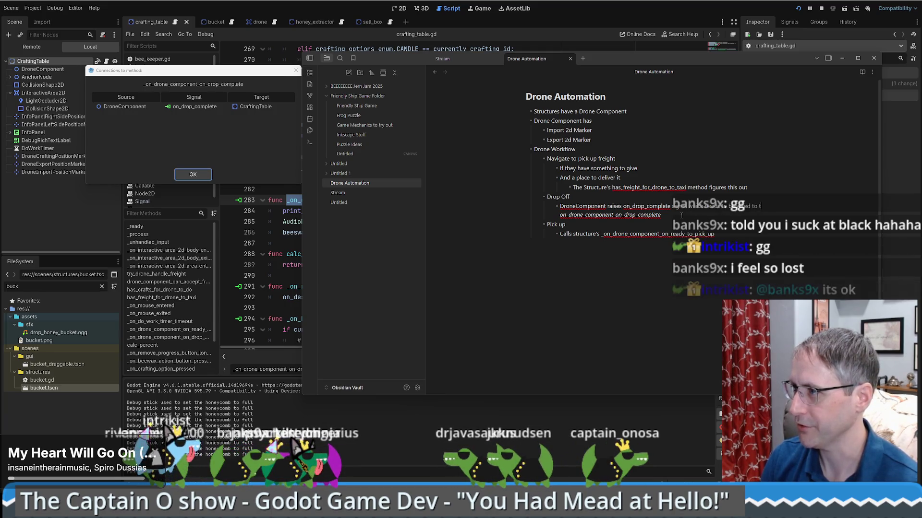
{"action": "key", "text": "BackSpace"}
{"action": "key", "text": "BackSpace"}
{"action": "key", "text": "BackSpace"}
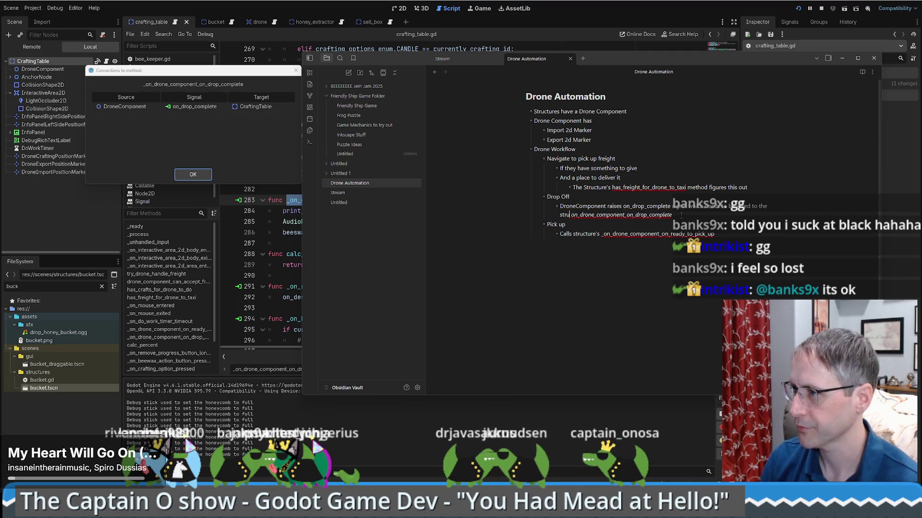
{"action": "type", "text": "structiore"}
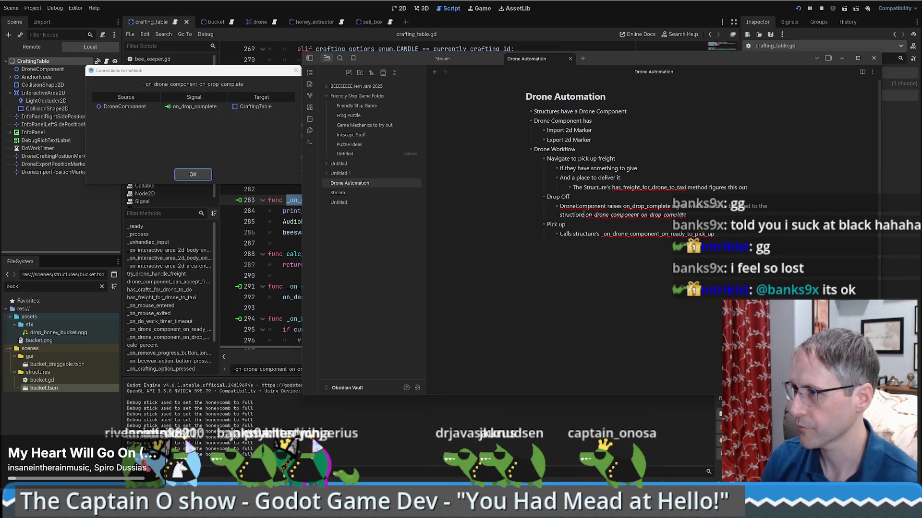
{"action": "key", "text": "BackSpace"}
{"action": "key", "text": "BackSpace"}
{"action": "key", "text": "BackSpace"}
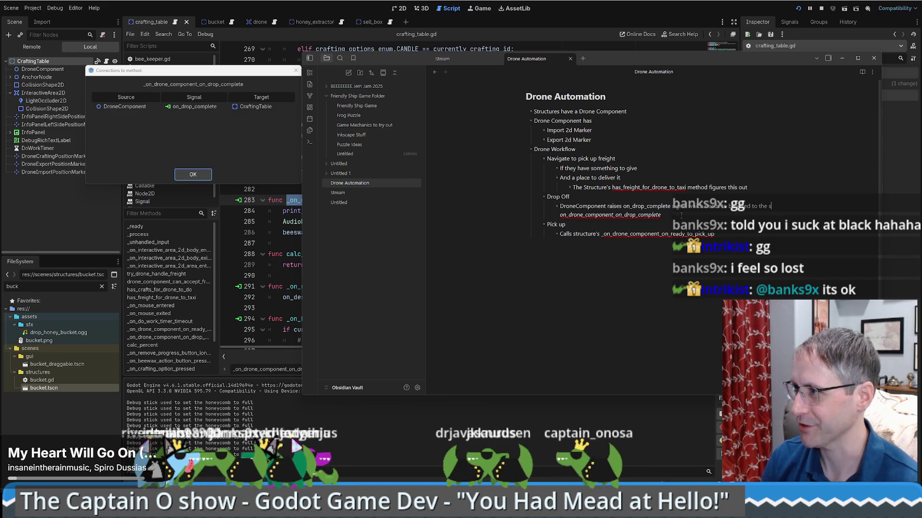
{"action": "type", "text": "tructure"}
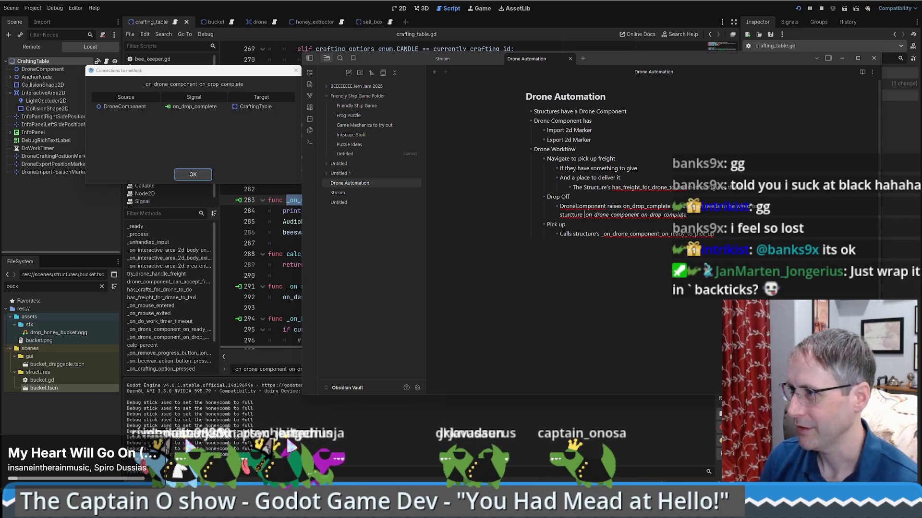
Step: Wrap the method name in backticks so it renders as inline code
{"action": "right_click", "coordinate": [576, 216]}
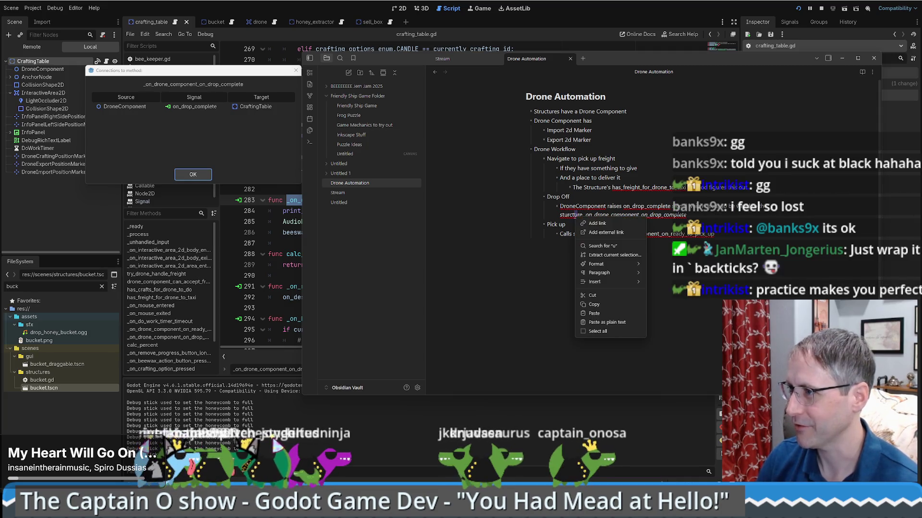
{"action": "mouse_move", "coordinate": [595, 264]}
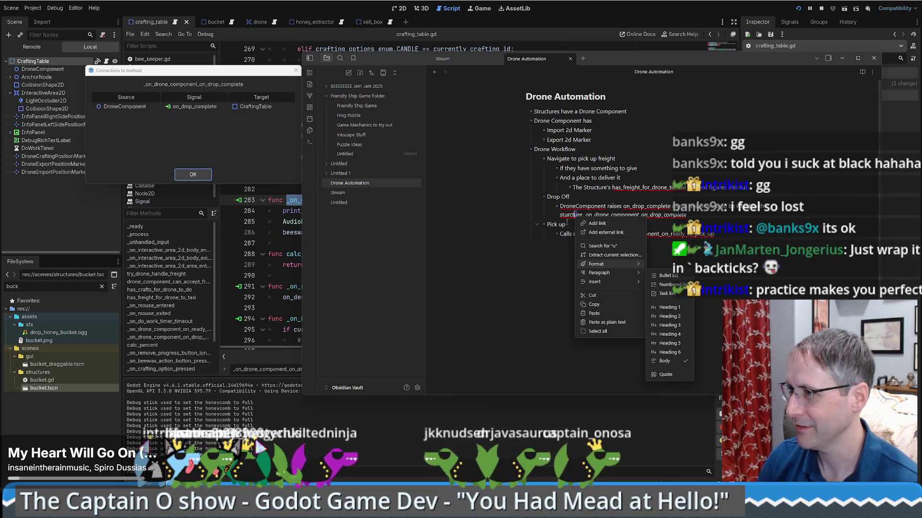
{"action": "key", "text": "Escape"}
{"action": "right_click", "coordinate": [574, 215]}
{"action": "left_click", "coordinate": [583, 215]}
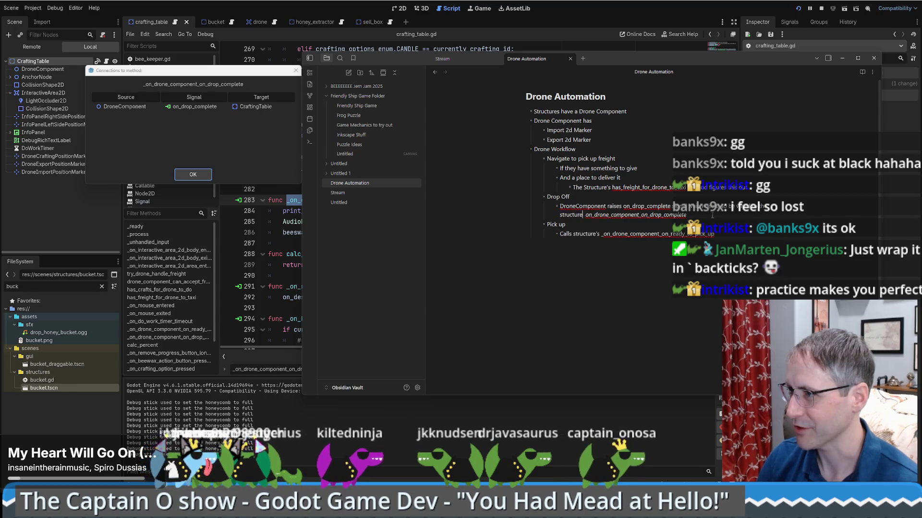
{"action": "type", "text": "`_"}
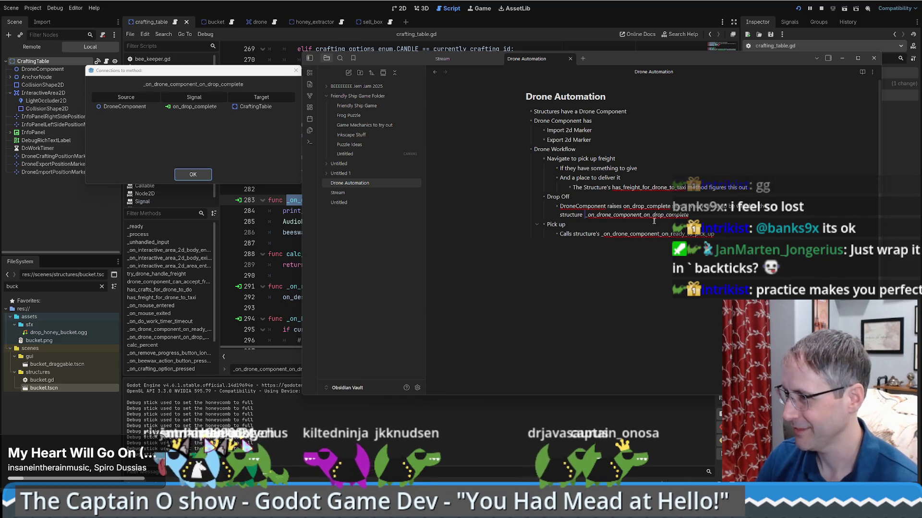
{"action": "left_click", "coordinate": [588, 215]}
{"action": "type", "text": "`"}
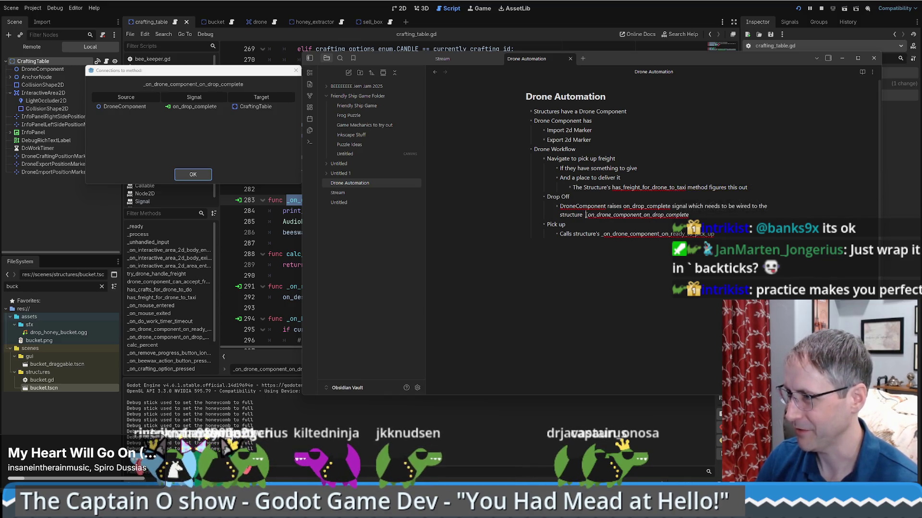
{"action": "left_click", "coordinate": [692, 181]}
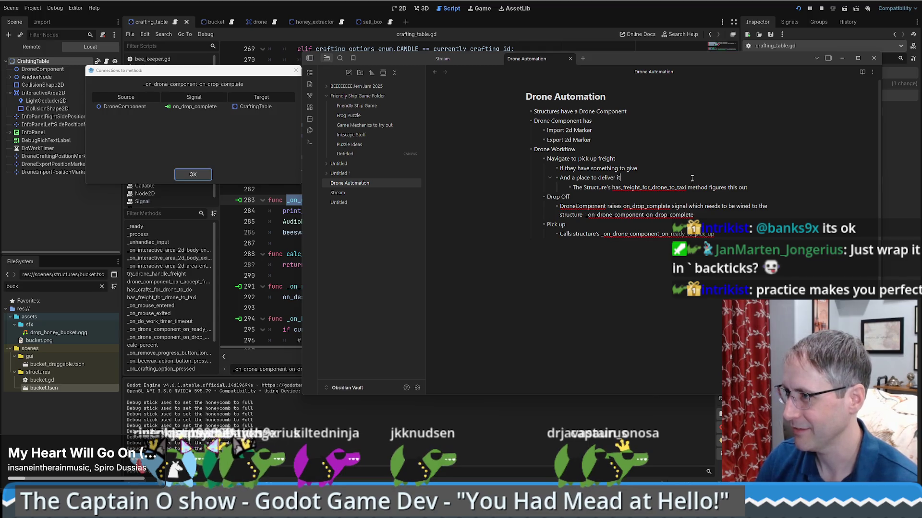
{"action": "left_click", "coordinate": [588, 215]}
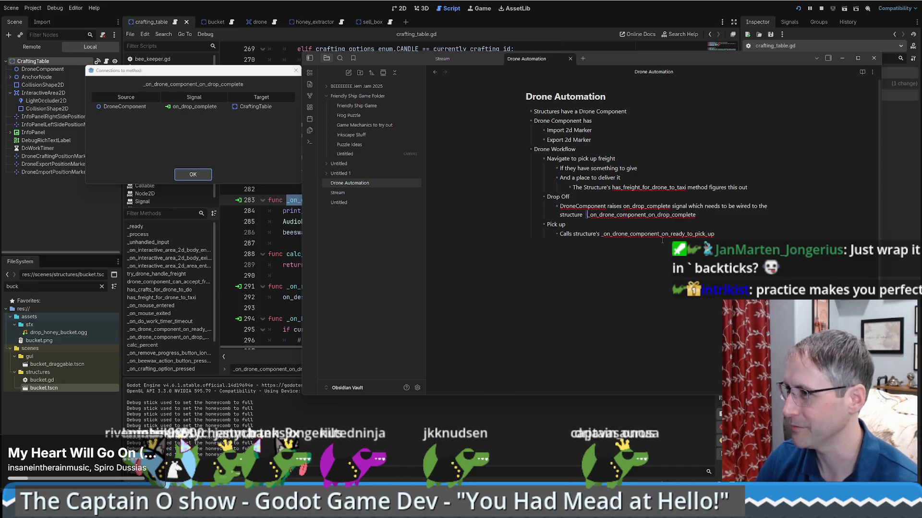
{"action": "type", "text": "`"}
{"action": "left_click", "coordinate": [769, 172]}
{"action": "mouse_move", "coordinate": [618, 59]}
{"action": "left_mouse_down"}
{"action": "mouse_move", "coordinate": [574, 102]}
{"action": "mouse_move", "coordinate": [573, 88]}
{"action": "left_mouse_up"}
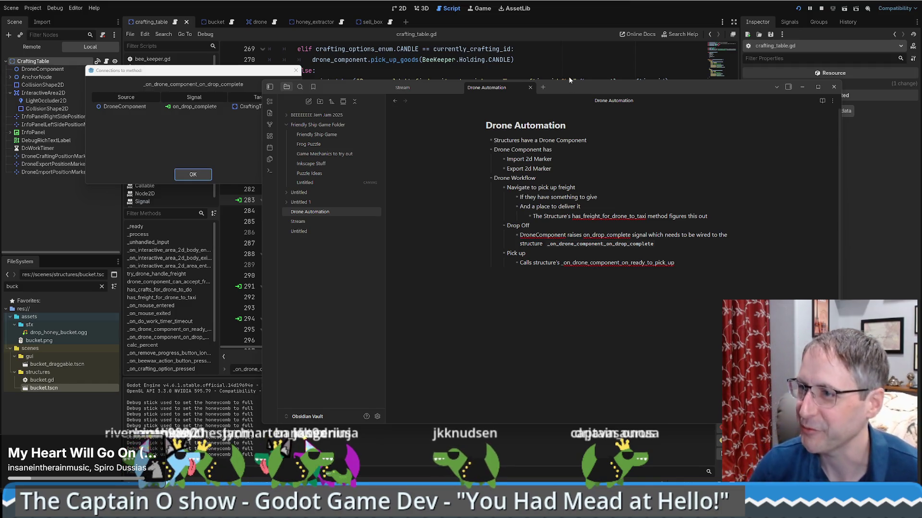
Step: Copy the _on_drone_component_on_drop_complete handler from crafting_table.gd and switch to bucket.gd
{"action": "left_click", "coordinate": [211, 151]}
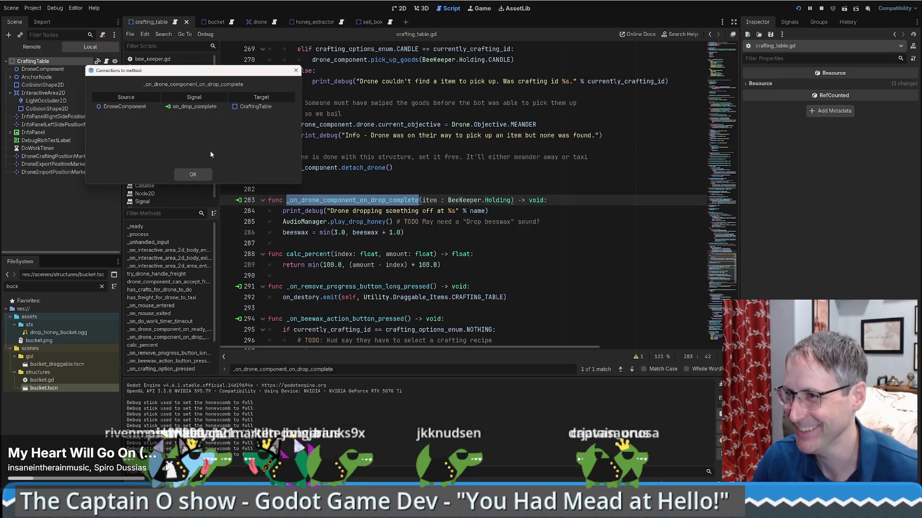
{"action": "left_click", "coordinate": [194, 174]}
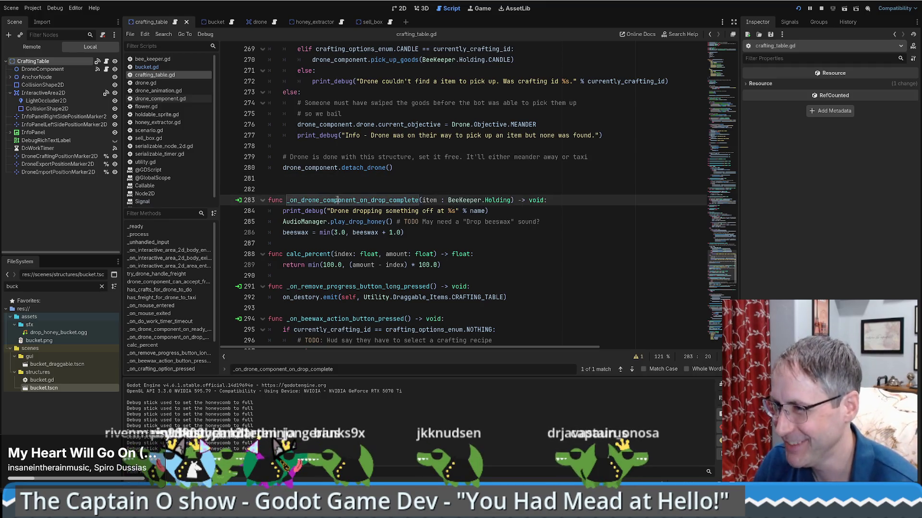
{"action": "mouse_move", "coordinate": [446, 240]}
{"action": "left_mouse_down"}
{"action": "mouse_move", "coordinate": [432, 211]}
{"action": "mouse_move", "coordinate": [422, 235]}
{"action": "mouse_move", "coordinate": [288, 161]}
{"action": "mouse_move", "coordinate": [269, 189]}
{"action": "left_mouse_up"}
{"action": "key", "text": "ctrl+c"}
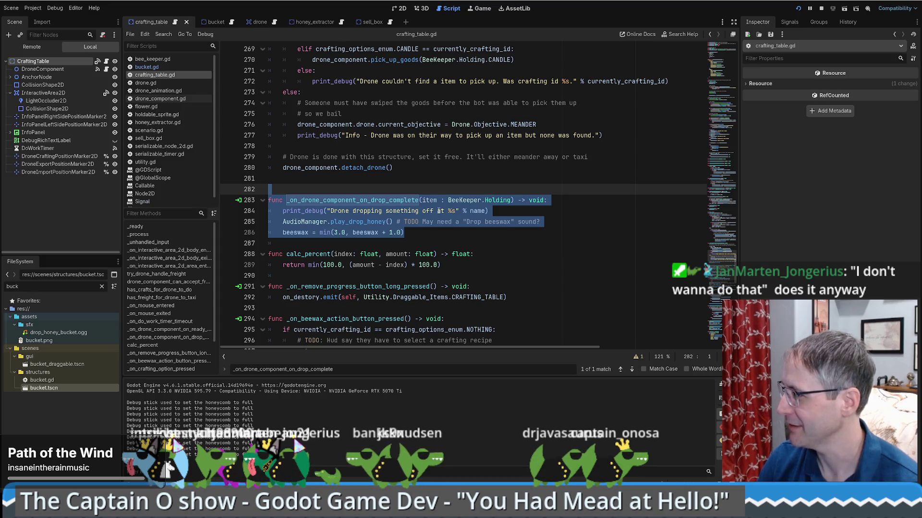
{"action": "left_click", "coordinate": [459, 178]}
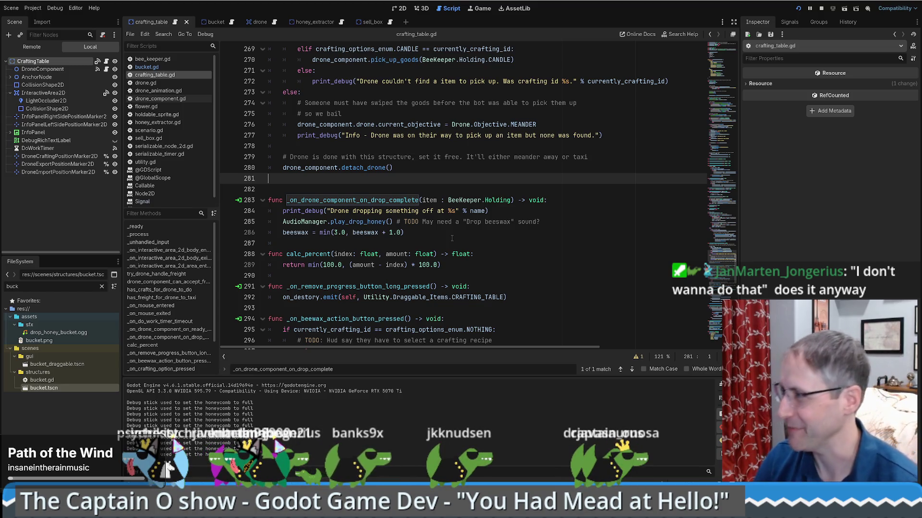
{"action": "left_click", "coordinate": [570, 212]}
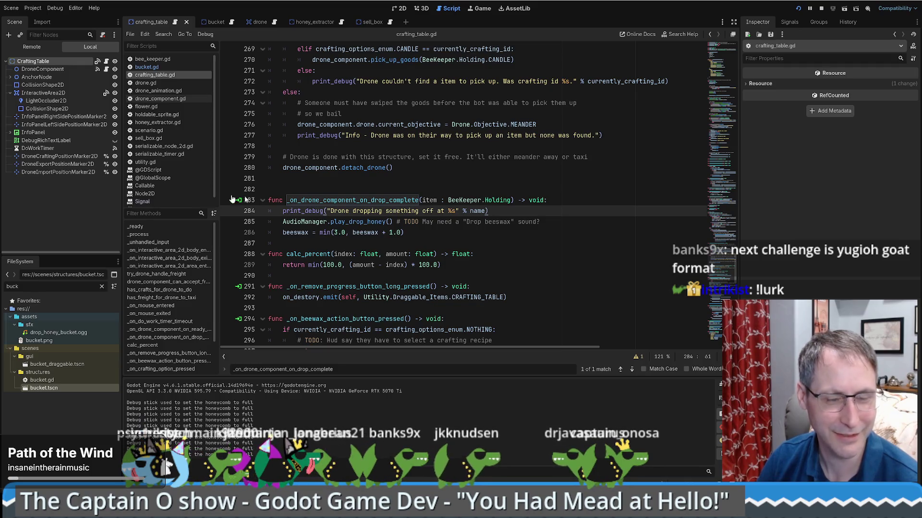
{"action": "scroll", "coordinate": [571, 216], "scroll_direction": "up", "scroll_amount": 1}
{"action": "left_click", "coordinate": [602, 224]}
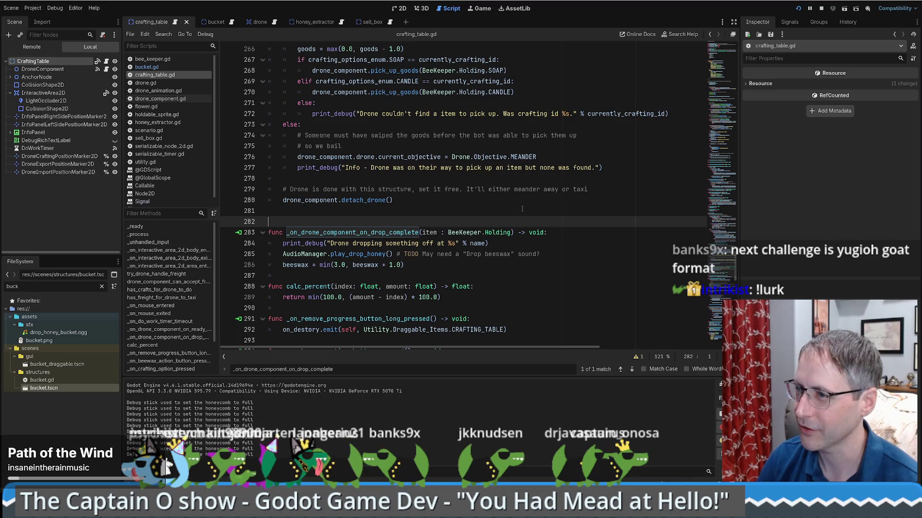
{"action": "left_click", "coordinate": [217, 22]}
{"action": "scroll", "coordinate": [393, 172], "scroll_direction": "down", "scroll_amount": 20}
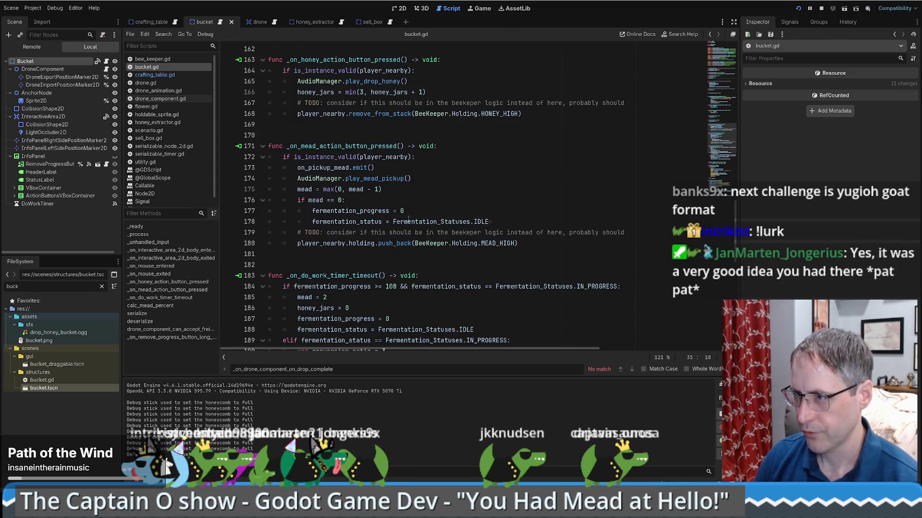
Step: Paste the drop-complete handler below the deserialize function in bucket.gd
{"action": "scroll", "coordinate": [408, 219], "scroll_direction": "down", "scroll_amount": 7}
{"action": "scroll", "coordinate": [407, 219], "scroll_direction": "down", "scroll_amount": 7}
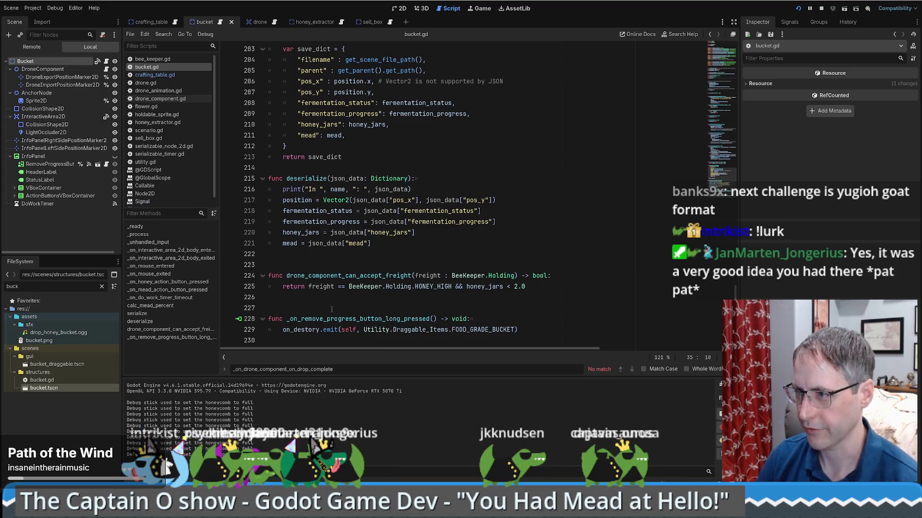
{"action": "left_click", "coordinate": [280, 260]}
{"action": "key", "text": "ctrl+v"}
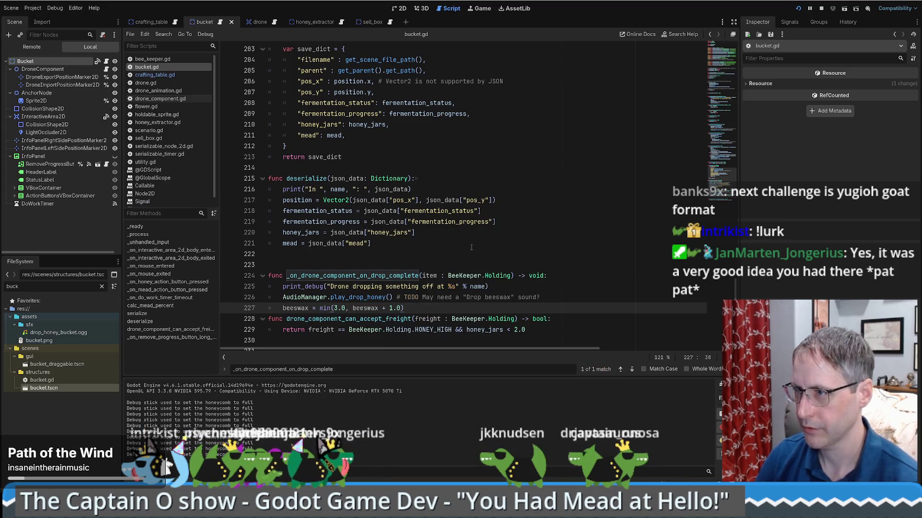
{"action": "key", "text": "Return"}
Step: Move the handler and the functions after it to follow calc_mead_percent
{"action": "scroll", "coordinate": [471, 247], "scroll_direction": "down", "scroll_amount": 2}
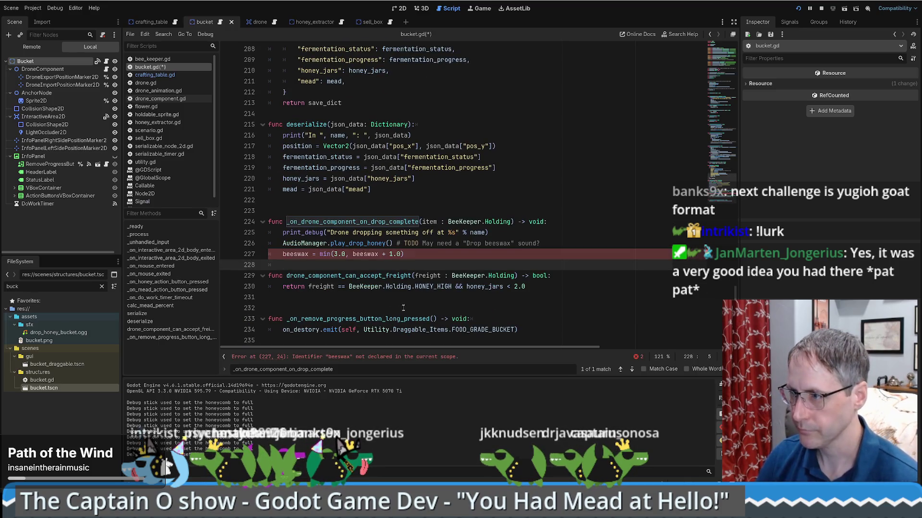
{"action": "left_click", "coordinate": [422, 295]}
{"action": "left_click_drag", "start_coordinate": [422, 295], "coordinate": [427, 199]}
{"action": "key", "text": "ctrl+x"}
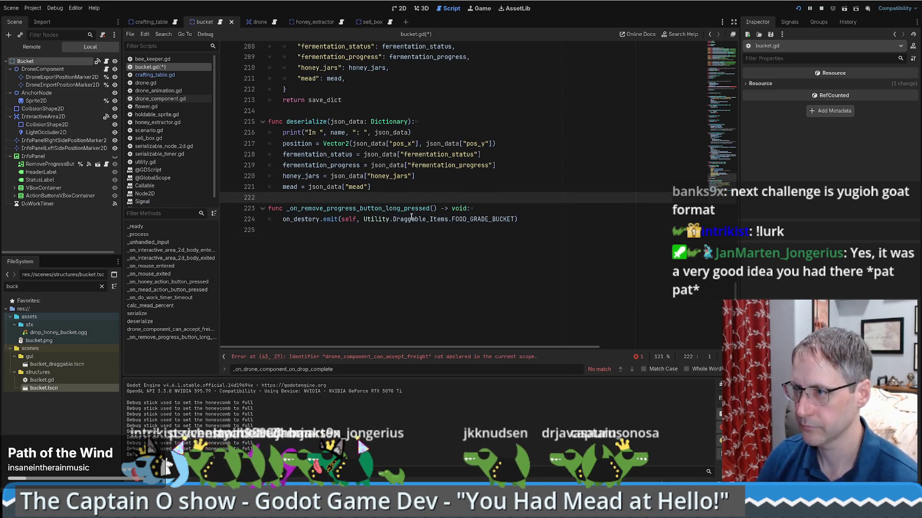
{"action": "key", "text": "ctrl+z"}
{"action": "left_click", "coordinate": [362, 207]}
{"action": "key", "text": "ctrl+x"}
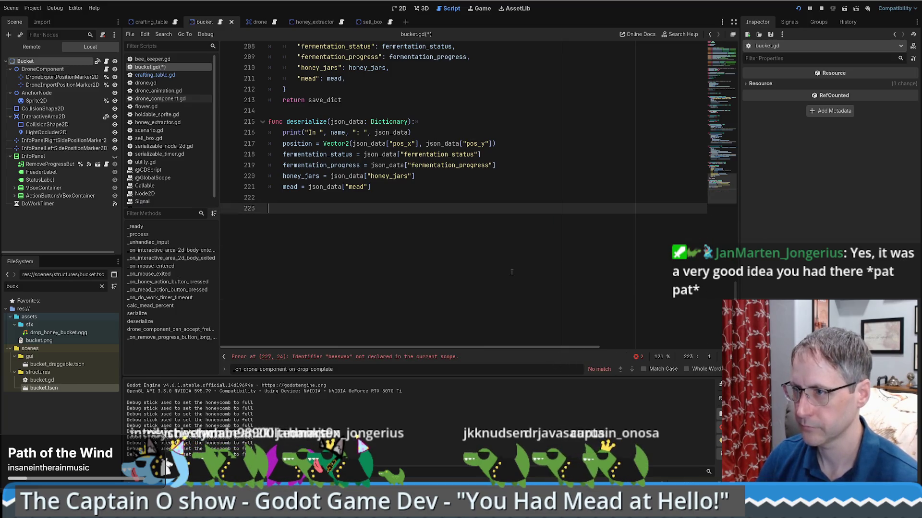
{"action": "scroll", "coordinate": [304, 330], "scroll_direction": "up", "scroll_amount": 10}
{"action": "left_click", "coordinate": [289, 317]}
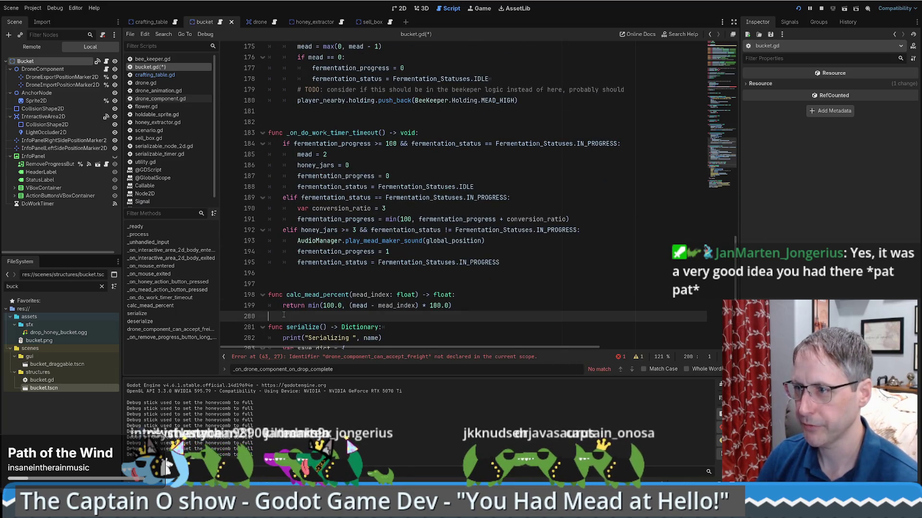
{"action": "key", "text": "ctrl+v"}
{"action": "scroll", "coordinate": [336, 288], "scroll_direction": "down", "scroll_amount": 5}
{"action": "scroll", "coordinate": [386, 248], "scroll_direction": "up", "scroll_amount": 4}
{"action": "scroll", "coordinate": [384, 247], "scroll_direction": "up", "scroll_amount": 2}
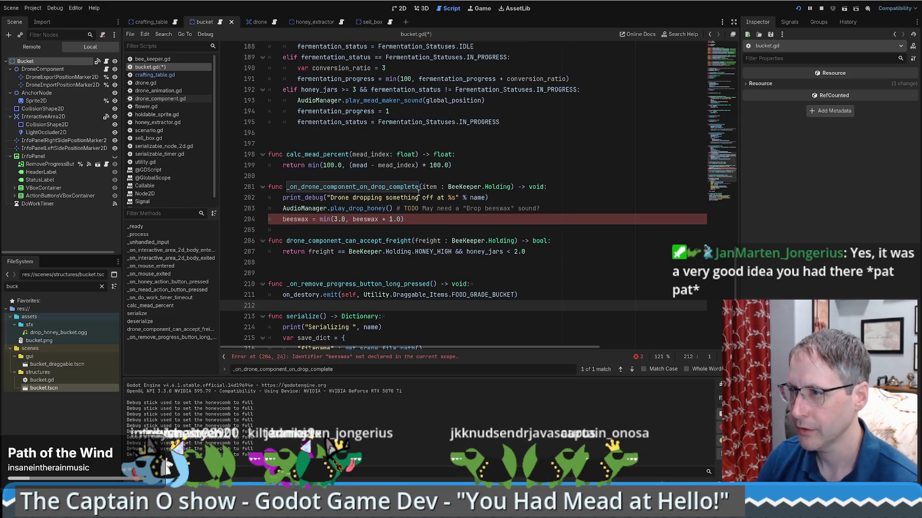
Step: Check the pasted handler's signature parameter and its print line
{"action": "left_click", "coordinate": [324, 187]}
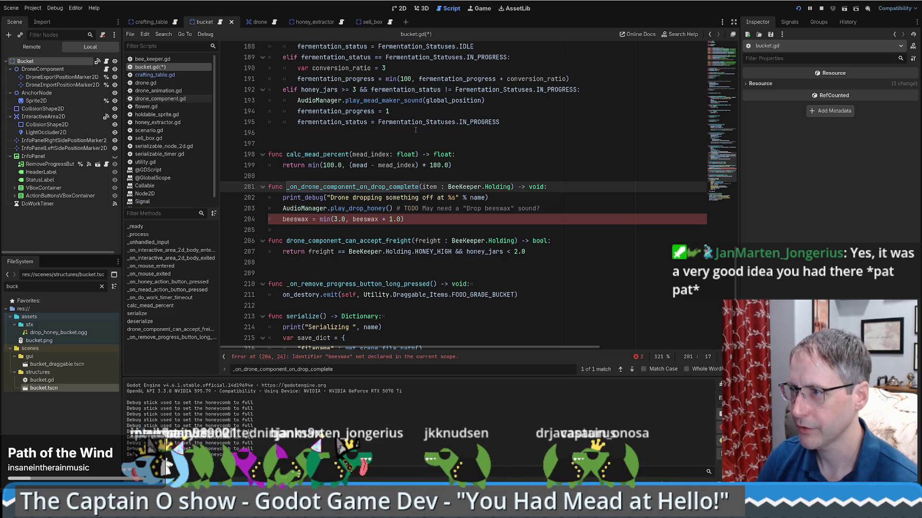
{"action": "double_click", "coordinate": [429, 187]}
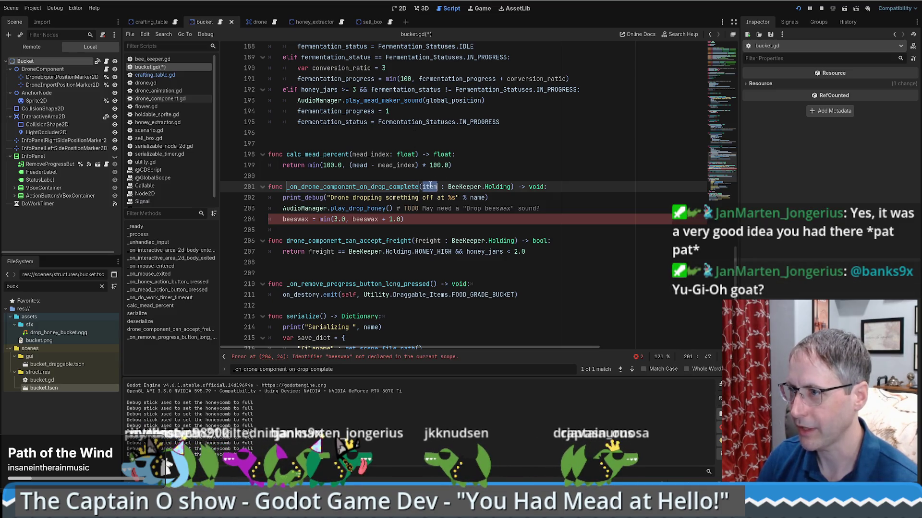
{"action": "left_click", "coordinate": [509, 199]}
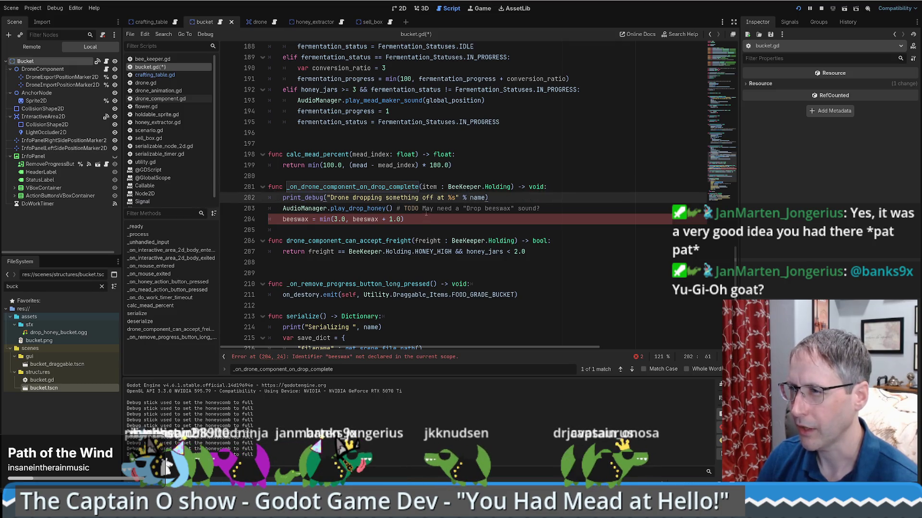
{"action": "scroll", "coordinate": [399, 215], "scroll_direction": "up", "scroll_amount": 6}
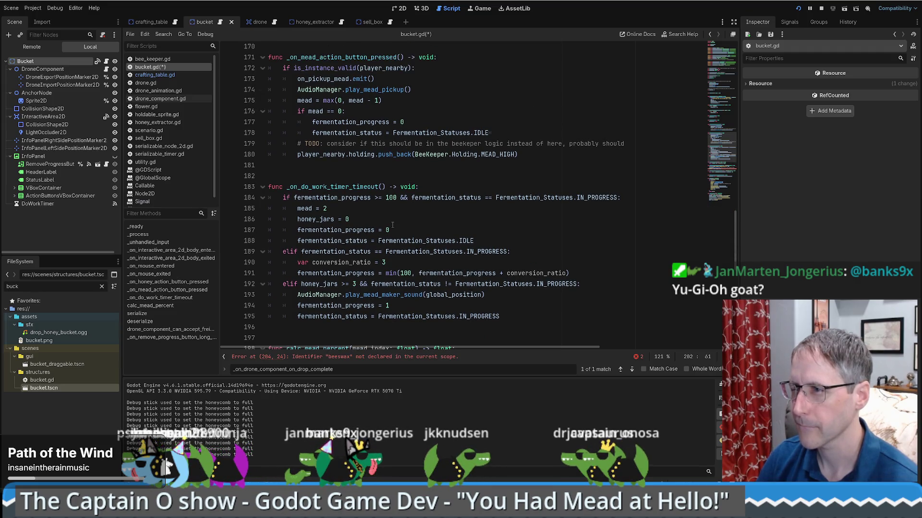
{"action": "scroll", "coordinate": [384, 230], "scroll_direction": "up", "scroll_amount": 4}
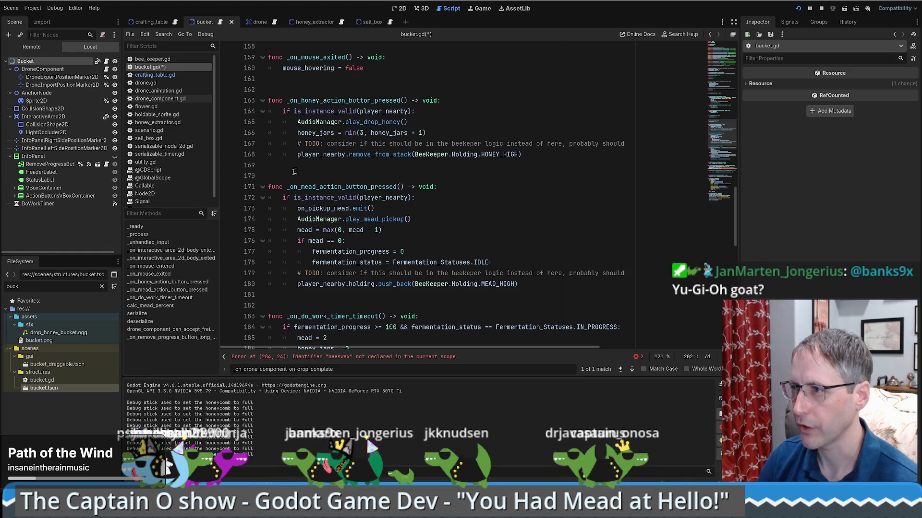
Step: Copy the honey button's body into the drop-complete handler and dedent it one level
{"action": "left_click", "coordinate": [263, 188]}
{"action": "mouse_move", "coordinate": [419, 111]}
{"action": "left_mouse_down"}
{"action": "mouse_move", "coordinate": [422, 123]}
{"action": "mouse_move", "coordinate": [598, 156]}
{"action": "left_mouse_up"}
{"action": "key", "text": "ctrl+c"}
{"action": "key", "text": "ctrl+v"}
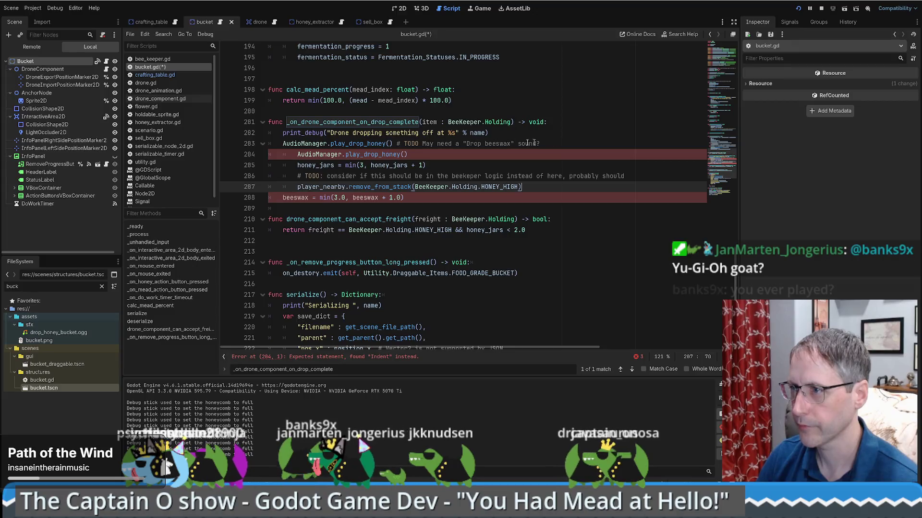
{"action": "left_click", "coordinate": [297, 155], "text": "shift"}
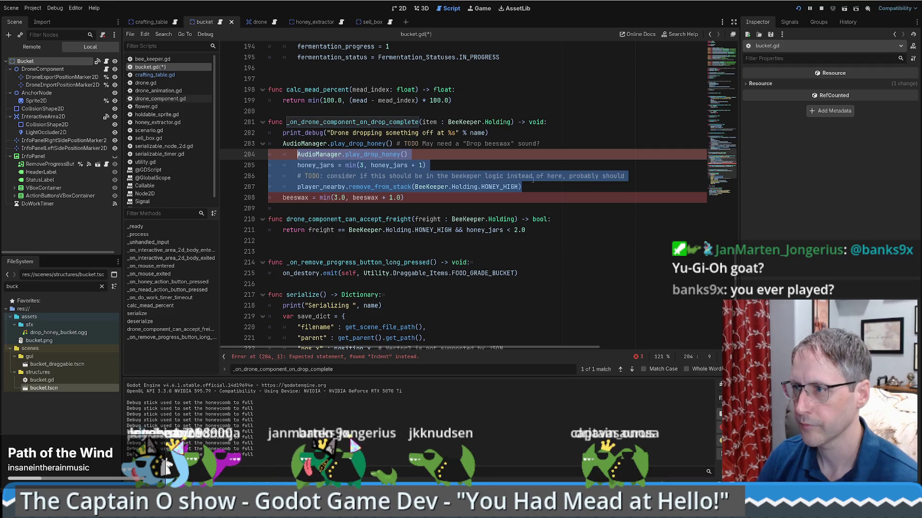
{"action": "key", "text": "shift+Tab"}
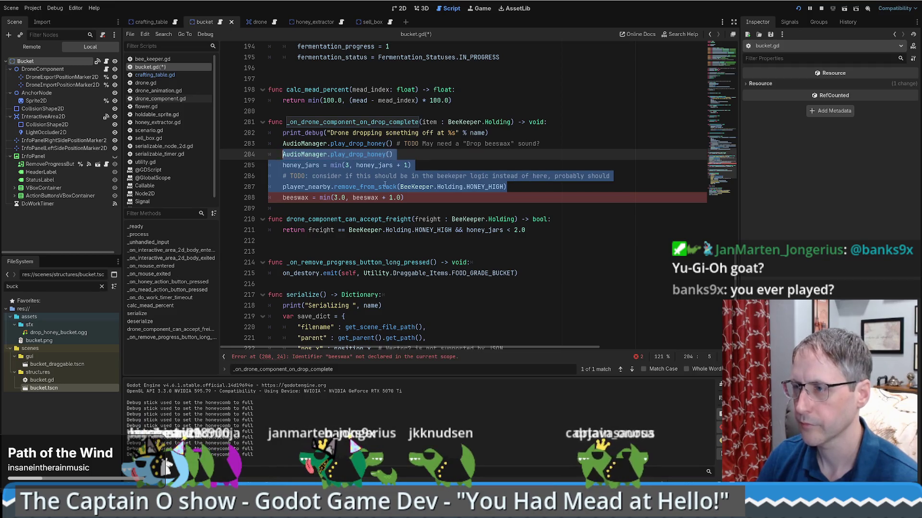
{"action": "left_click", "coordinate": [542, 191]}
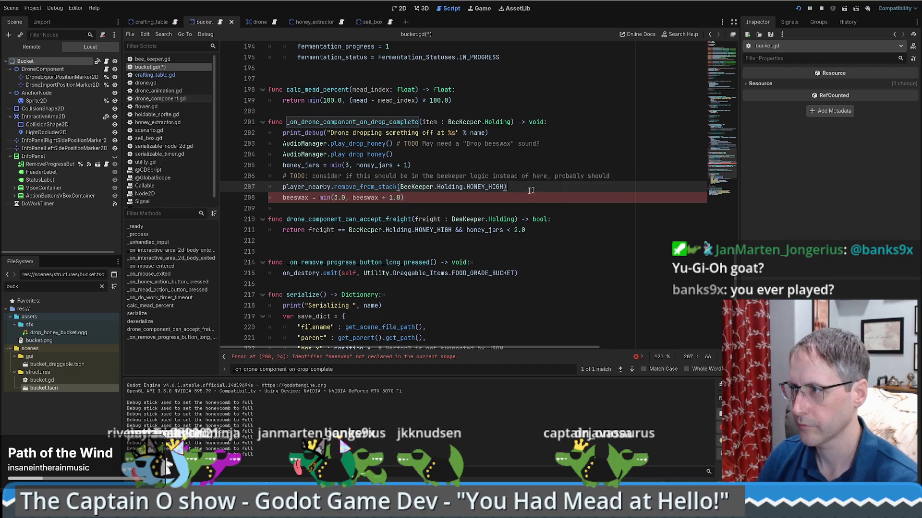
Step: Delete the TODO, remove_from_stack, beeswax and duplicate drop-sound lines from the handler
{"action": "left_click", "coordinate": [541, 177], "text": "shift"}
{"action": "left_click_drag", "start_coordinate": [506, 199], "coordinate": [558, 139]}
{"action": "key", "text": "BackSpace"}
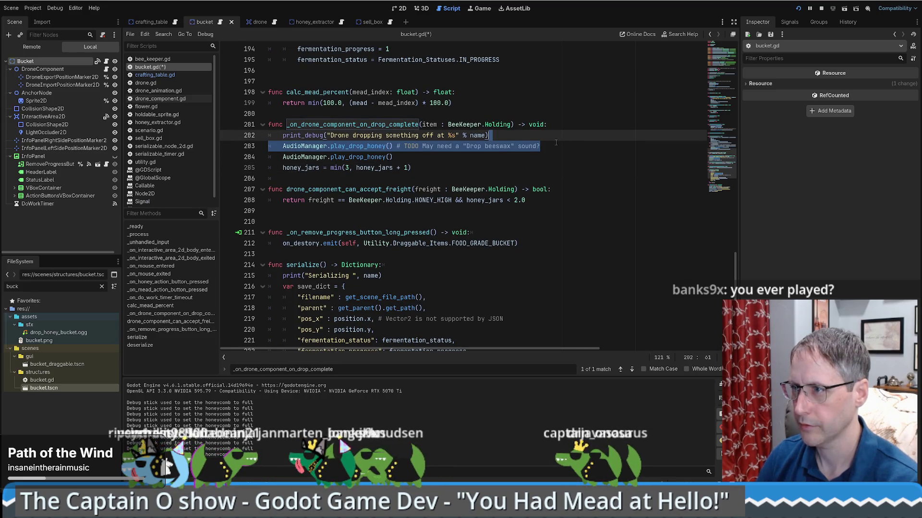
{"action": "key", "text": "BackSpace"}
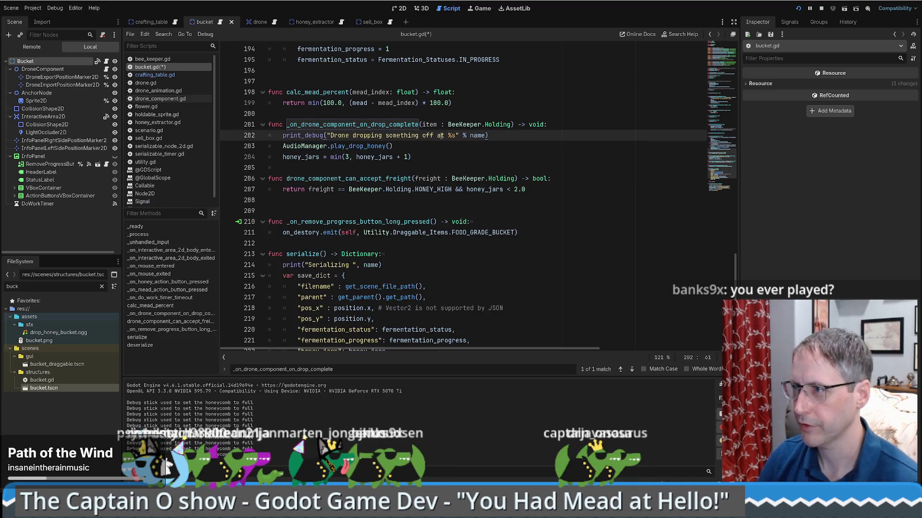
{"action": "left_click", "coordinate": [564, 126]}
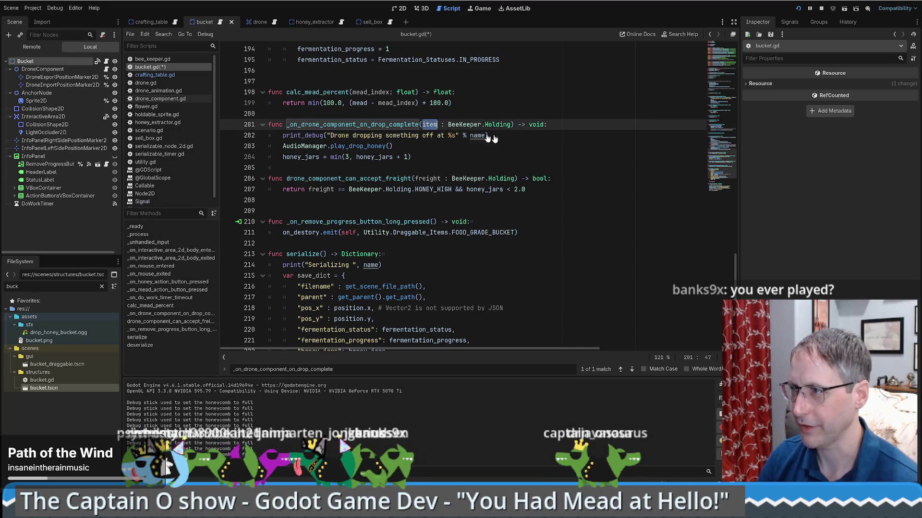
Step: Add an if check for BeeKeeper.Holding.HONEY_HIGH and indent the three honey lines under it
{"action": "key", "text": "Return"}
{"action": "type", "text": "if "}
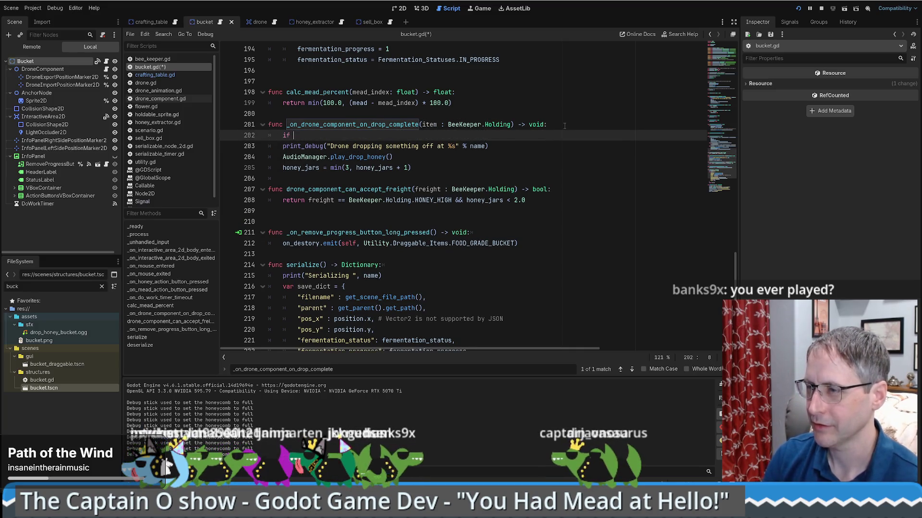
{"action": "type", "text": "item."}
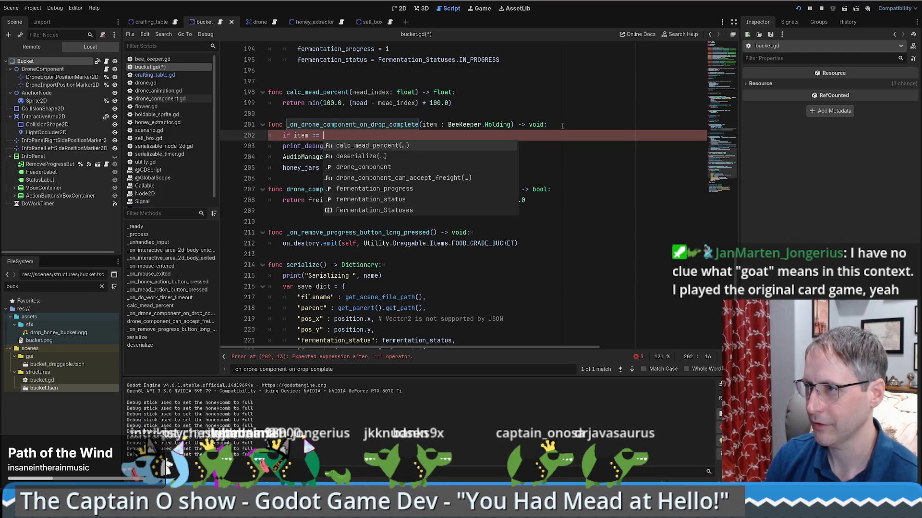
{"action": "type", "text": "BeeKeeper."}
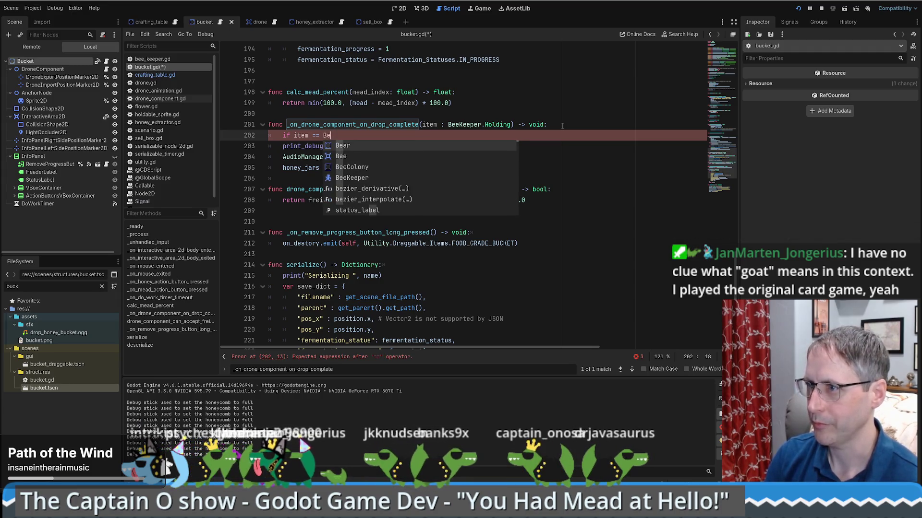
{"action": "type", "text": "Holding."}
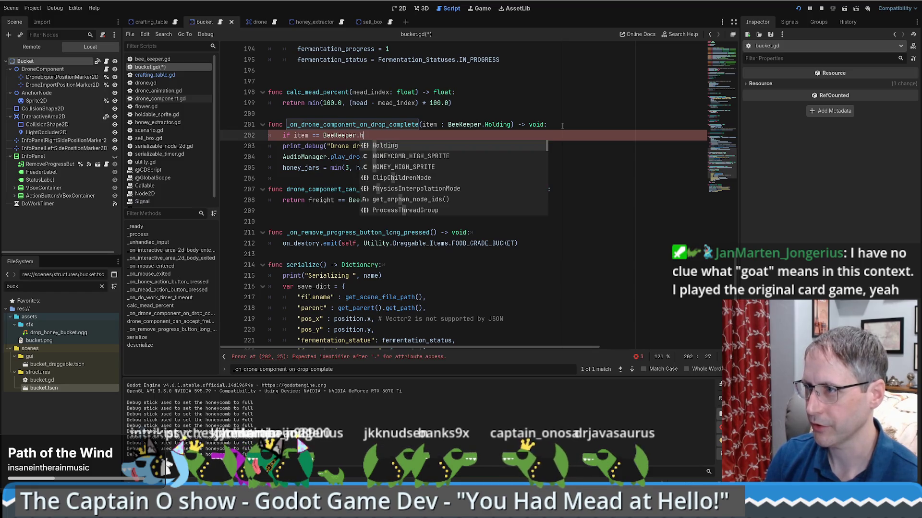
{"action": "key", "text": "Down"}
{"action": "key", "text": "Down"}
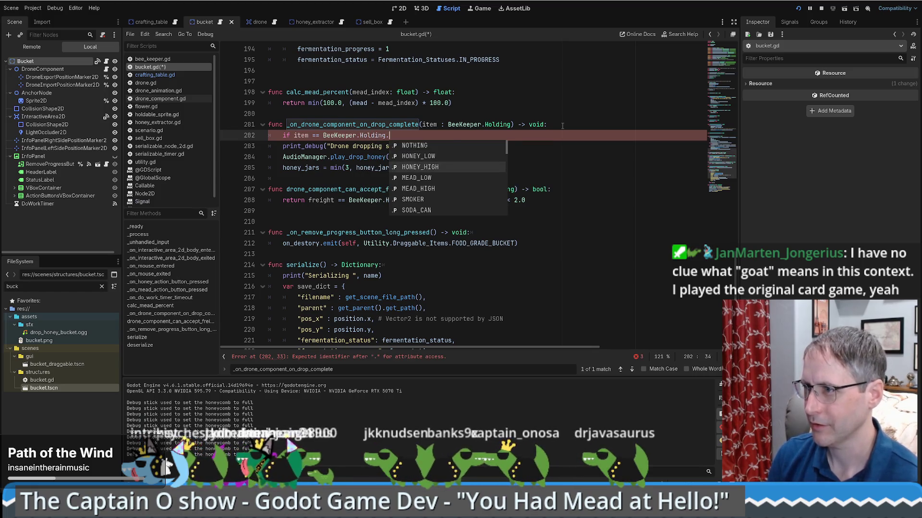
{"action": "key", "text": "Return"}
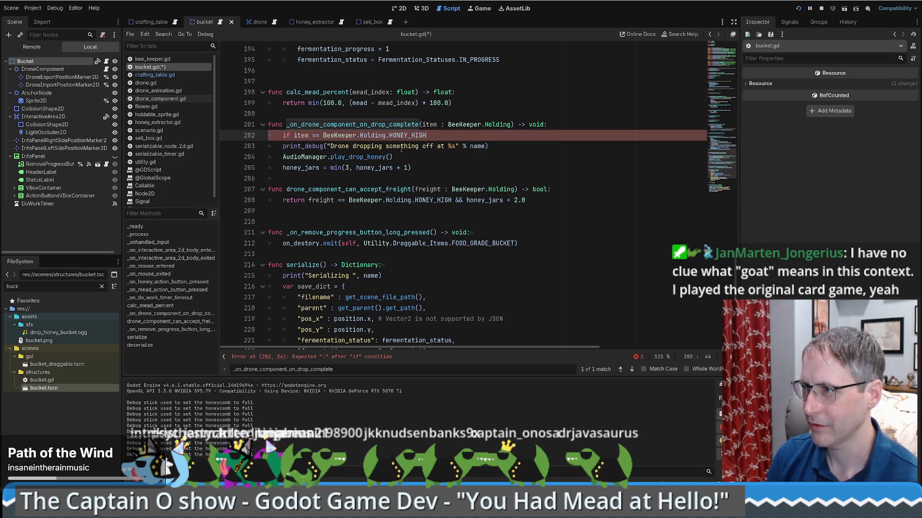
{"action": "type", "text": ":"}
{"action": "left_click", "coordinate": [425, 170]}
{"action": "left_click_drag", "start_coordinate": [425, 170], "coordinate": [212, 143]}
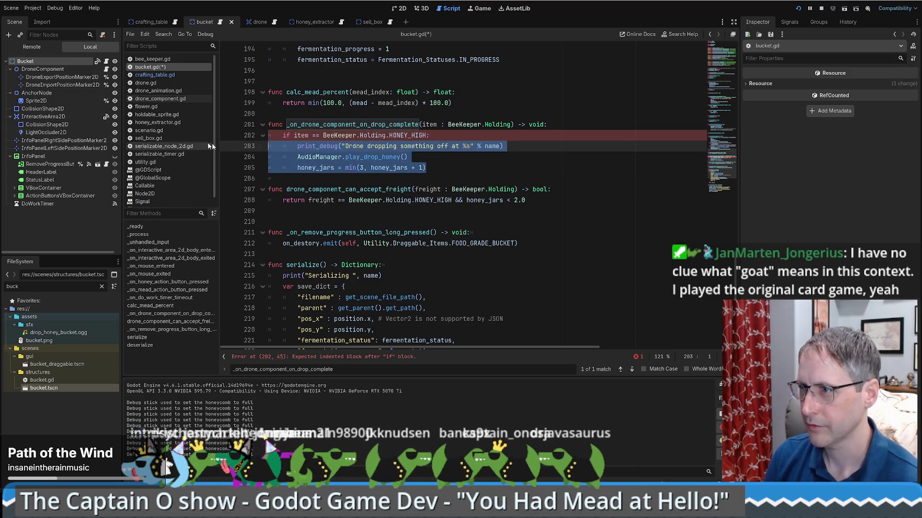
{"action": "key", "text": "Tab"}
Step: Add an else branch below the honey block with a printerr call
{"action": "left_click", "coordinate": [452, 168]}
{"action": "key", "text": "Return"}
{"action": "key", "text": "BackSpace"}
{"action": "type", "text": "else"}
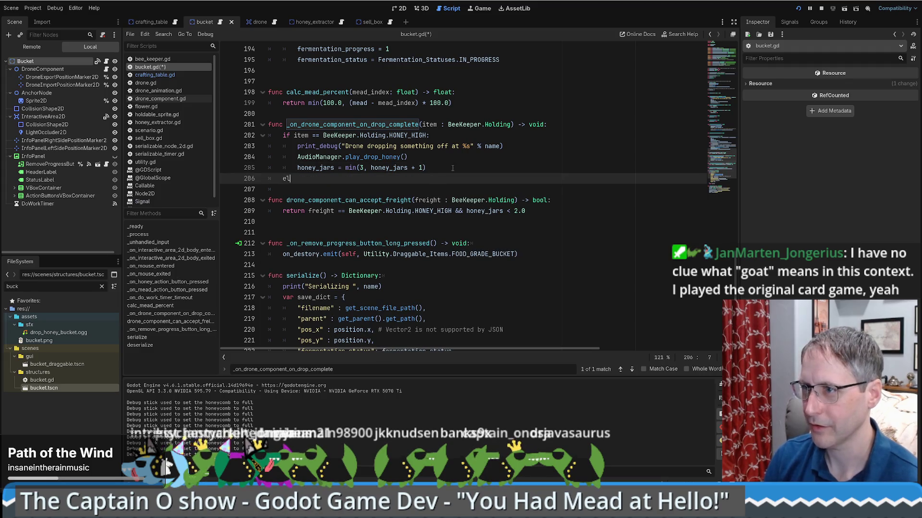
{"action": "key", "text": "Return"}
{"action": "type", "text": "pr"}
{"action": "key", "text": "BackSpace"}
{"action": "key", "text": "BackSpace"}
{"action": "key", "text": "Tab"}
{"action": "type", "text": "print_er"}
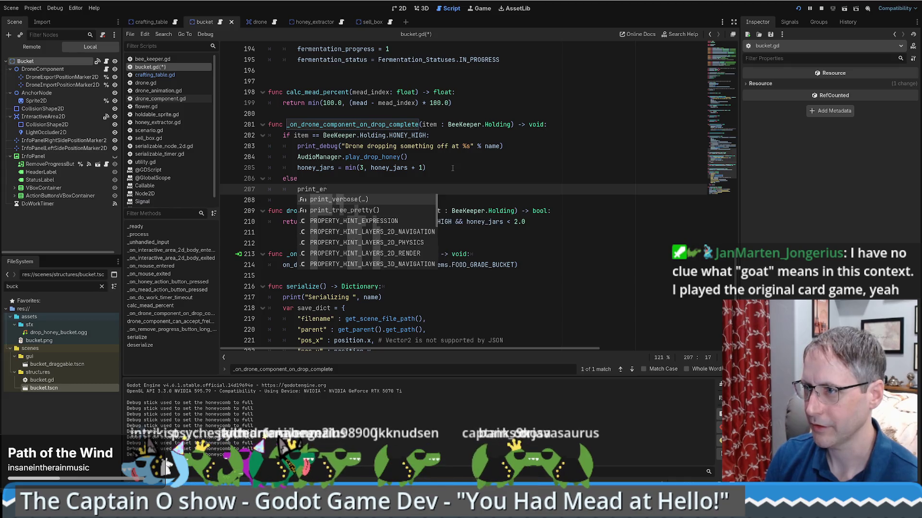
{"action": "key", "text": "BackSpace"}
{"action": "key", "text": "BackSpace"}
{"action": "key", "text": "BackSpace"}
{"action": "type", "text": "err"}
{"action": "key", "text": "Return"}
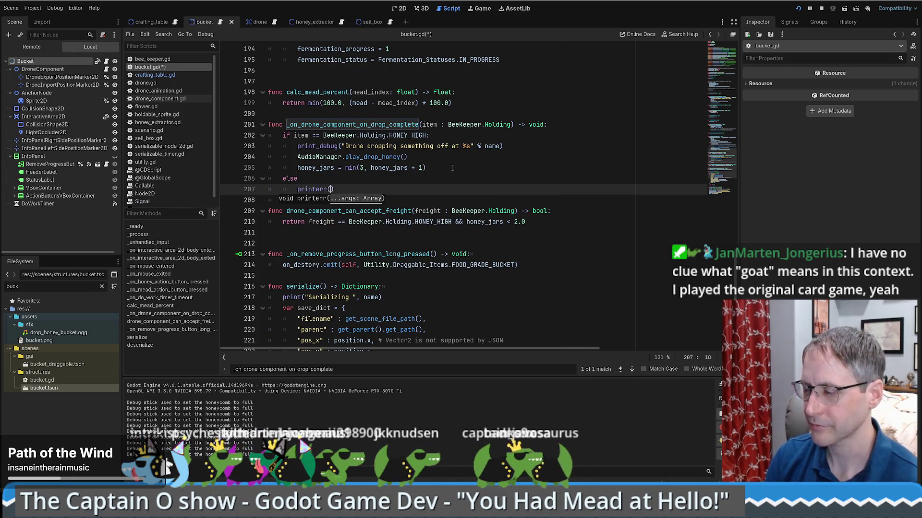
Step: Write the error message "Drone tried to drop off something besides honey into the bucket"
{"action": "type", "text": "\"Dropped "}
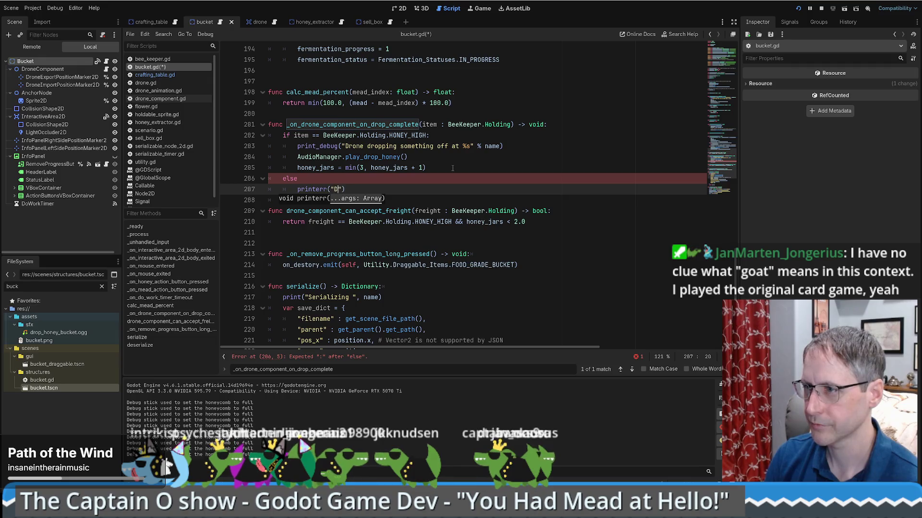
{"action": "type", "text": "off an"}
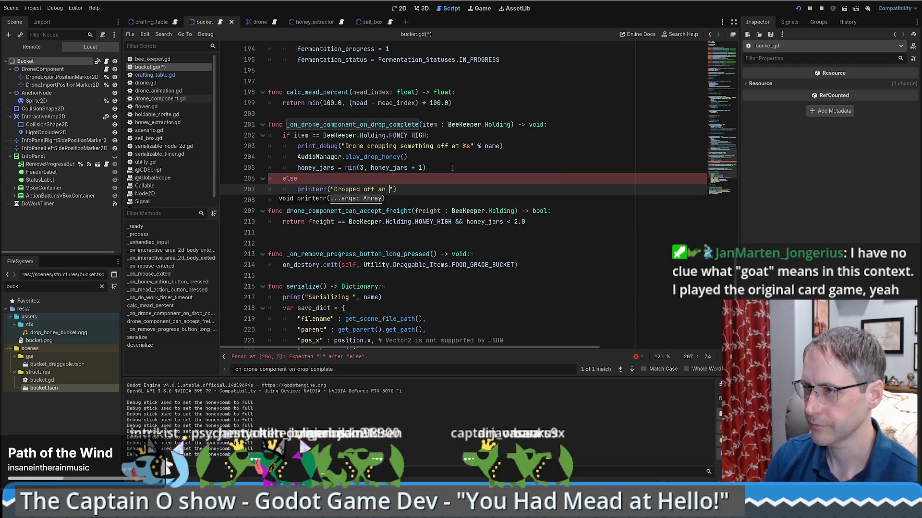
{"action": "key", "text": "BackSpace"}
{"action": "key", "text": "BackSpace"}
{"action": "key", "text": "BackSpace"}
{"action": "key", "text": "BackSpace"}
{"action": "key", "text": "BackSpace"}
{"action": "type", "text": "Tried to d"}
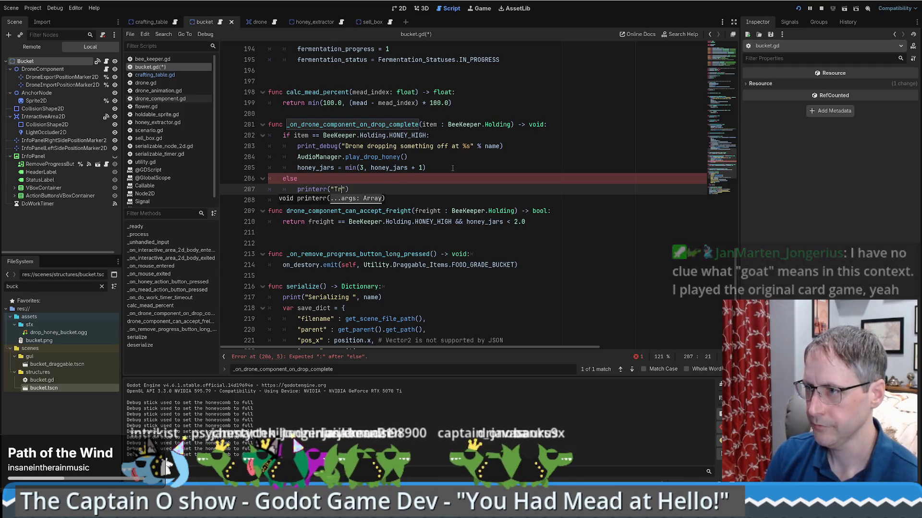
{"action": "type", "text": "rop off somethign we did"}
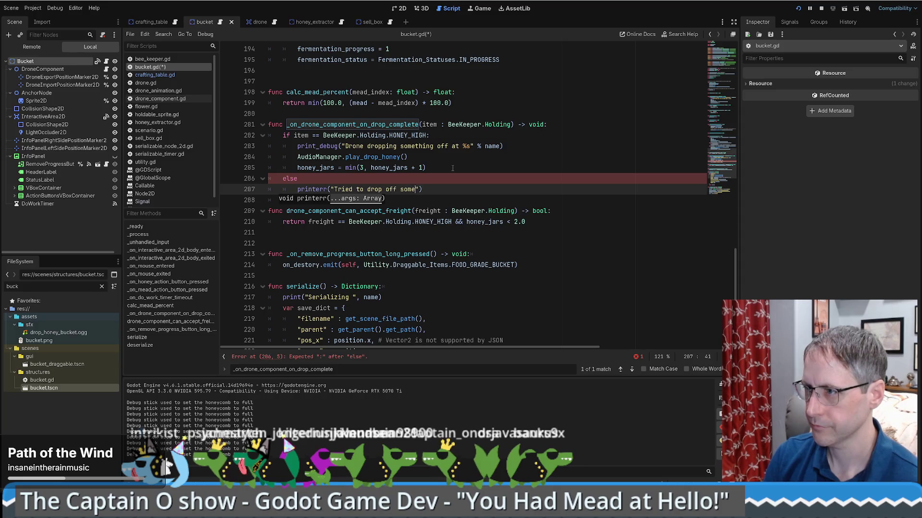
{"action": "key", "text": "BackSpace"}
{"action": "key", "text": "BackSpace"}
{"action": "key", "text": "BackSpace"}
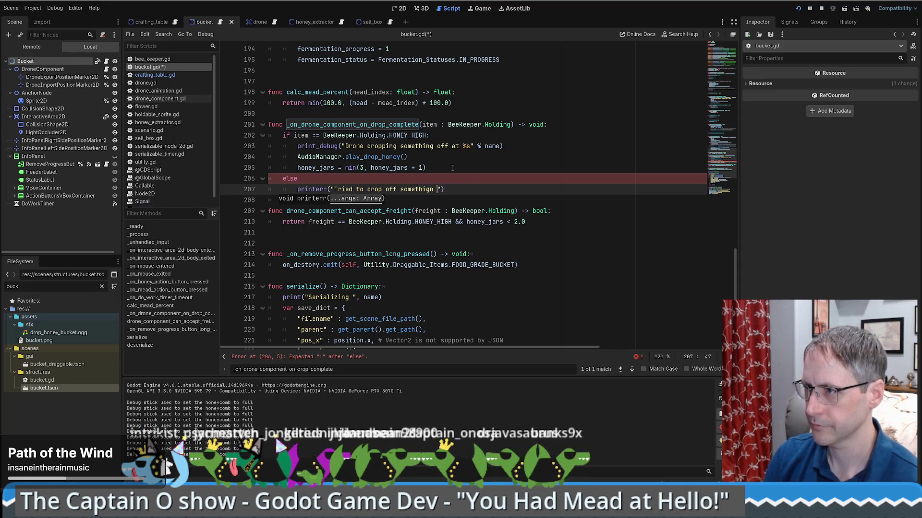
{"action": "key", "text": "ctrl+BackSpace"}
{"action": "key", "text": "ctrl+BackSpace"}
{"action": "type", "text": "off something be"}
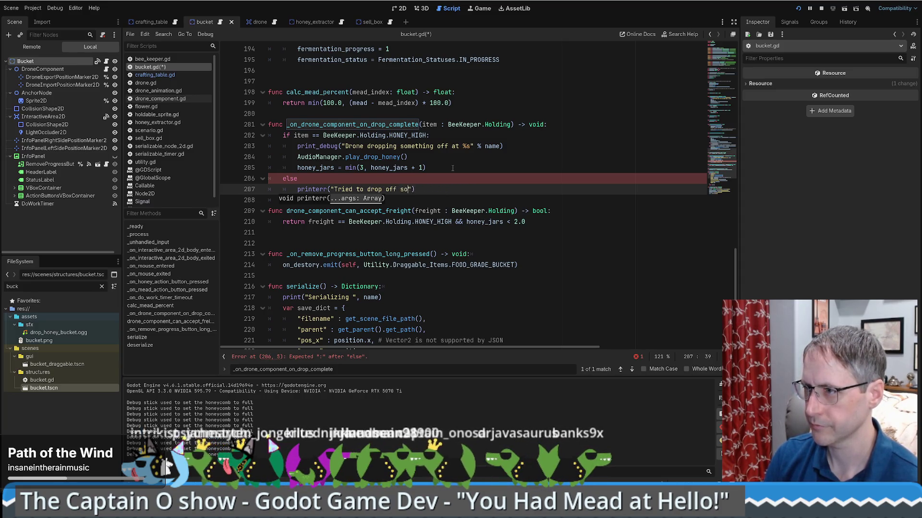
{"action": "type", "text": "sides honey into th"}
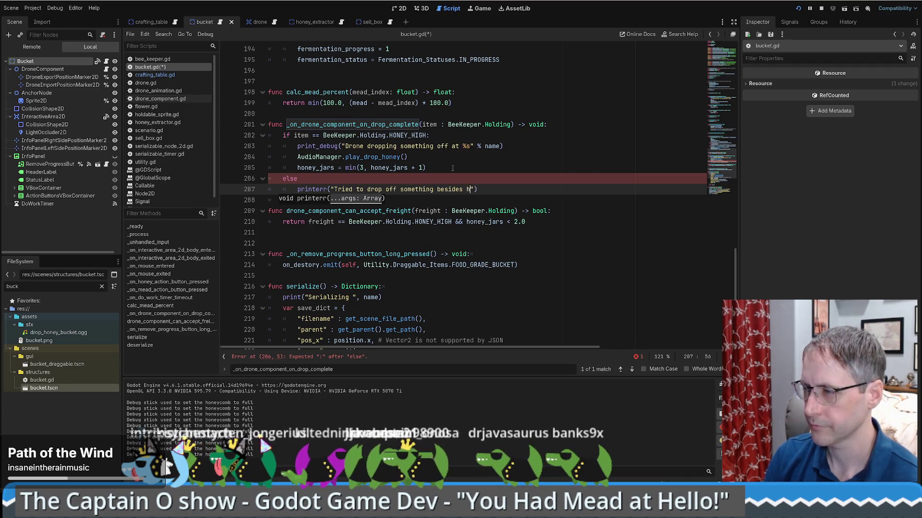
{"action": "type", "text": "e bucket"}
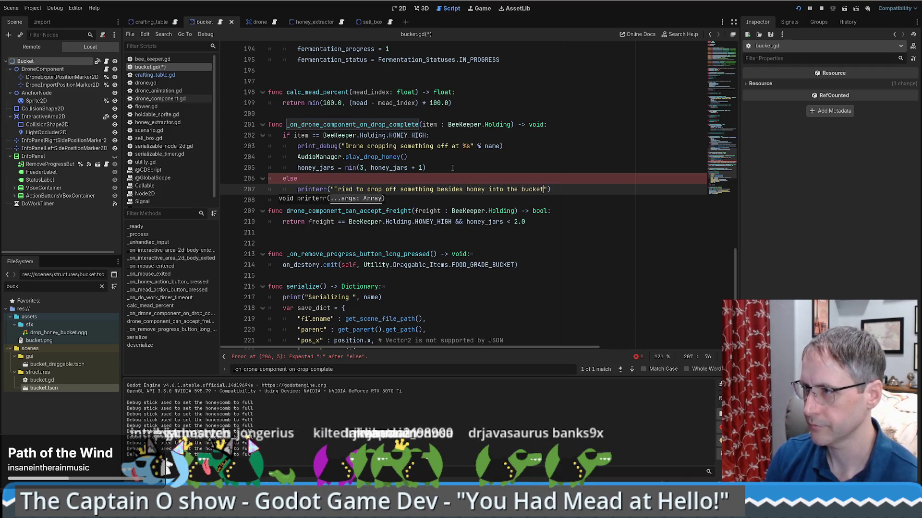
{"action": "key", "text": "ctrl+Left"}
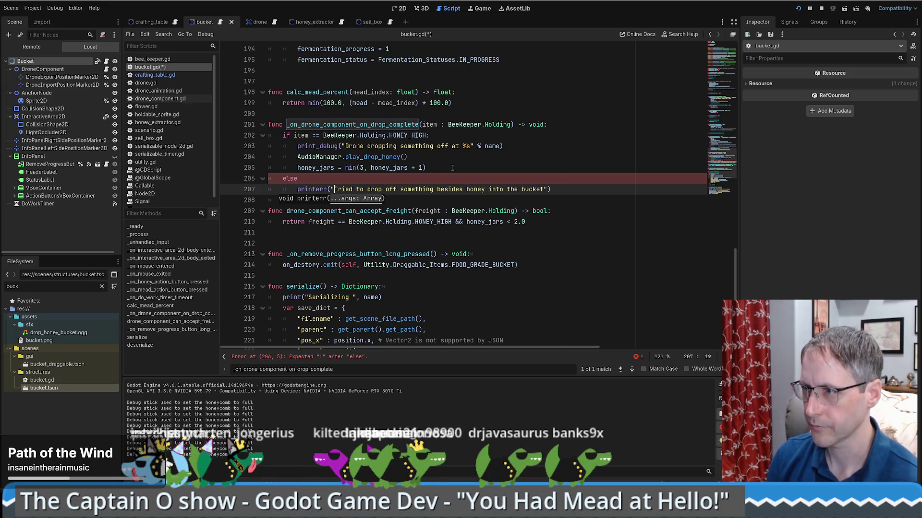
{"action": "type", "text": "Drone"}
{"action": "key", "text": "Delete"}
{"action": "type", "text": "t"}
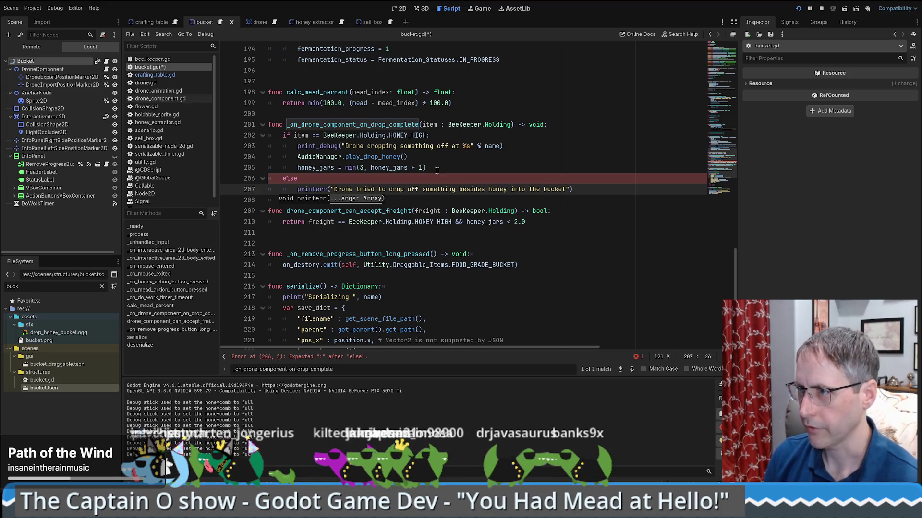
Step: Add the missing colon after else and save bucket.gd
{"action": "left_click", "coordinate": [434, 177]}
{"action": "type", "text": ":"}
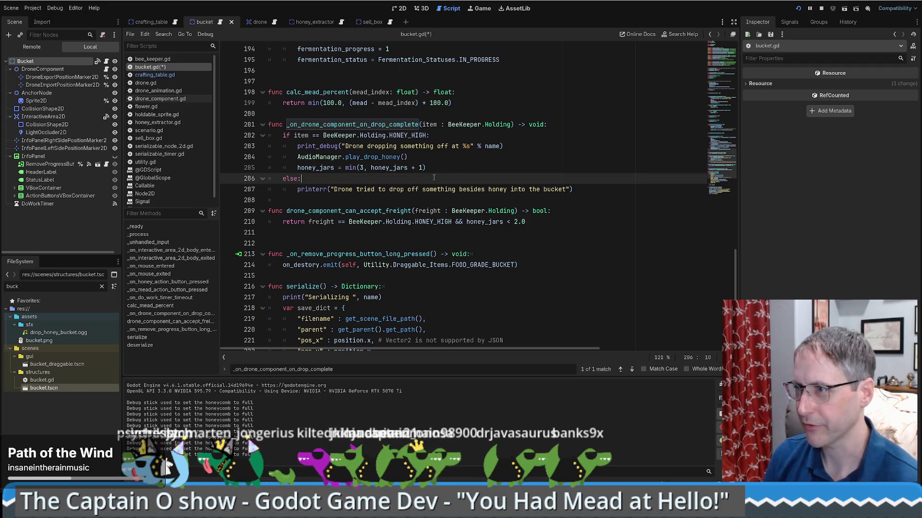
{"action": "left_click", "coordinate": [470, 172]}
{"action": "key", "text": "ctrl+s"}
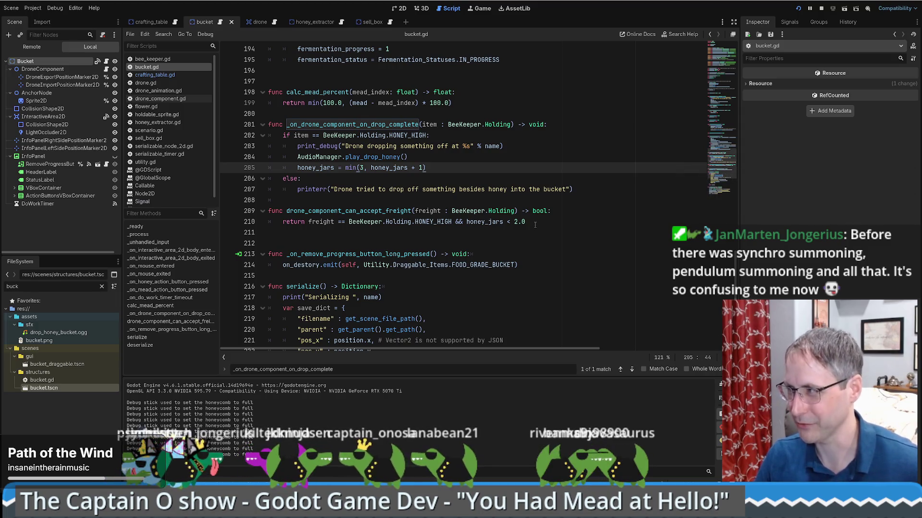
Step: Delete the extra blank line after can_accept_freight in bucket.gd
{"action": "left_click", "coordinate": [490, 233]}
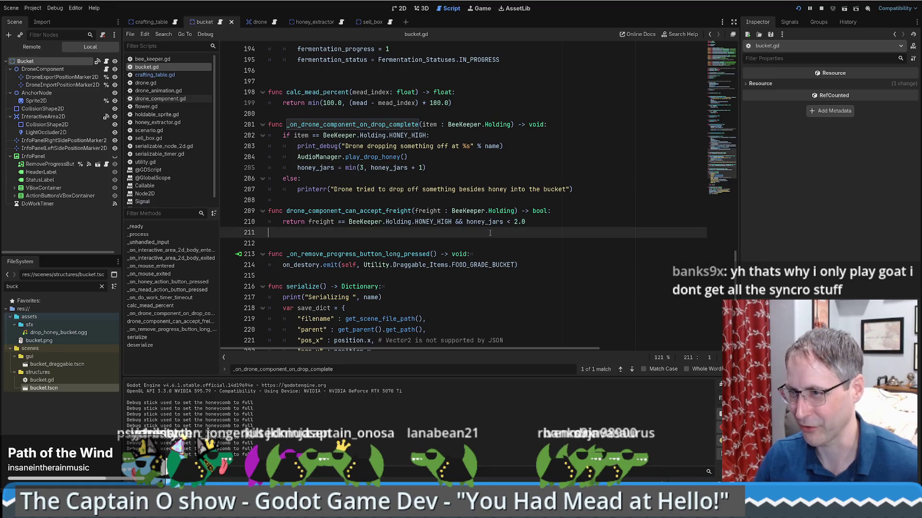
{"action": "key", "text": "Delete"}
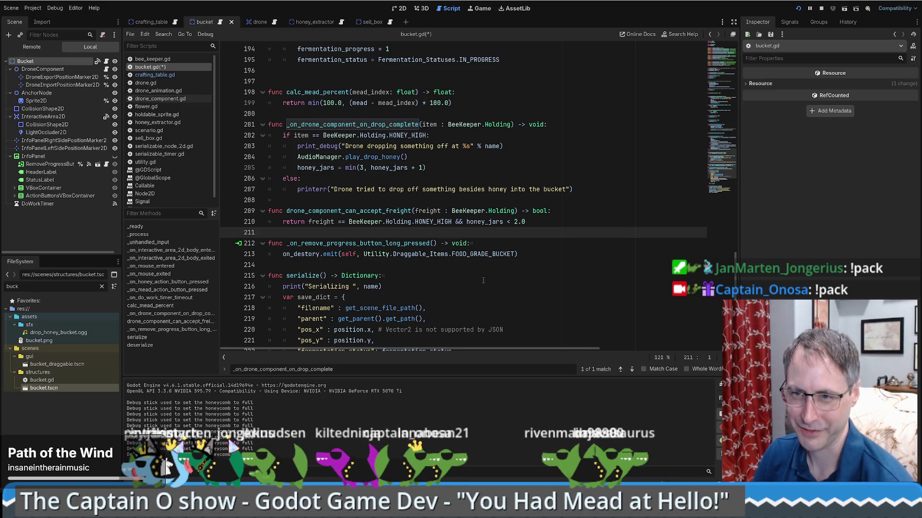
Step: Review the blank lines around can_accept_freight, the else branch and serialize in bucket.gd
{"action": "left_click", "coordinate": [462, 282]}
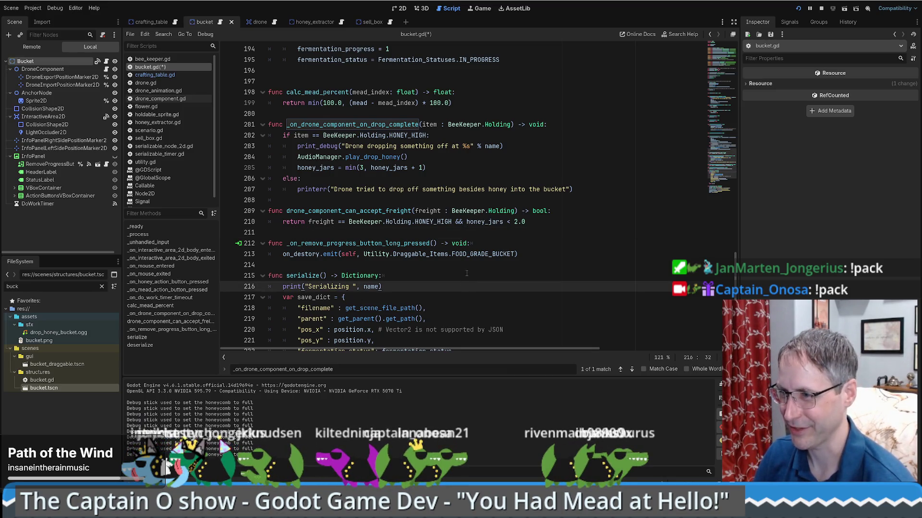
{"action": "left_click", "coordinate": [466, 273]}
{"action": "left_click", "coordinate": [465, 268]}
{"action": "left_click", "coordinate": [442, 226]}
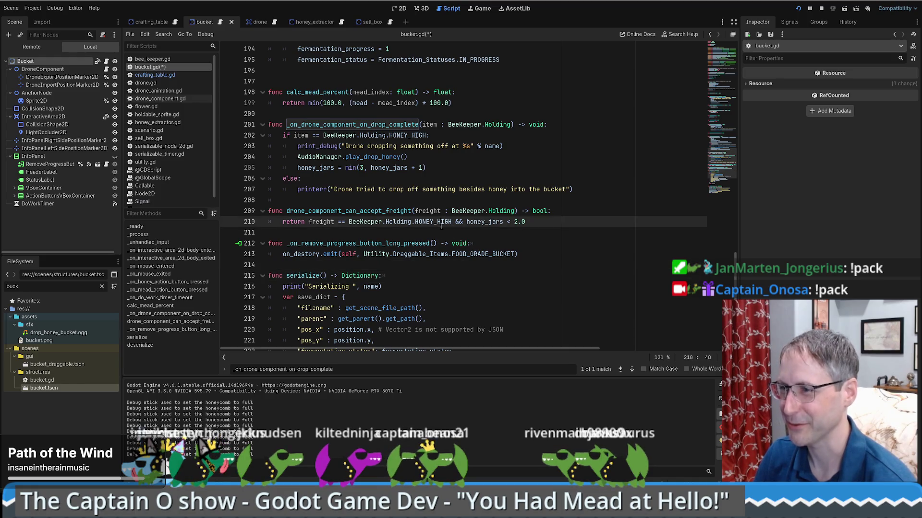
{"action": "left_click", "coordinate": [440, 233]}
{"action": "left_click", "coordinate": [399, 201]}
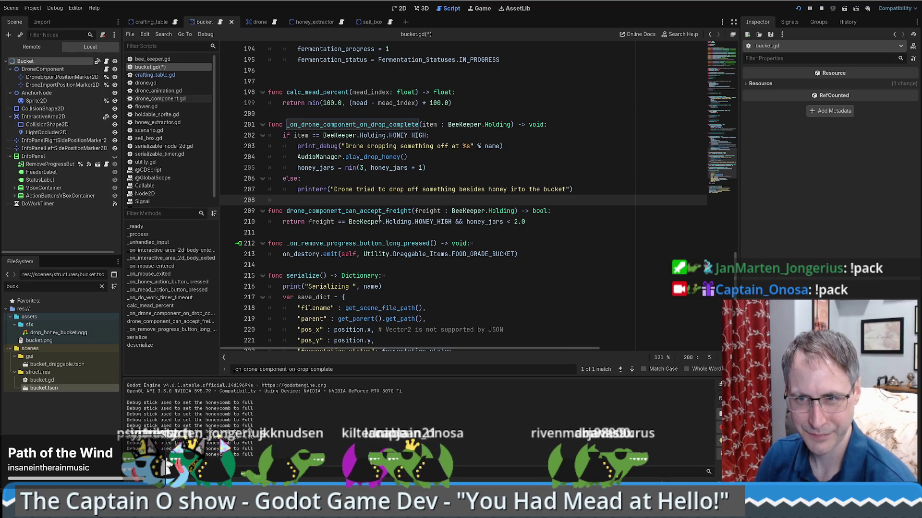
{"action": "mouse_move", "coordinate": [373, 226]}
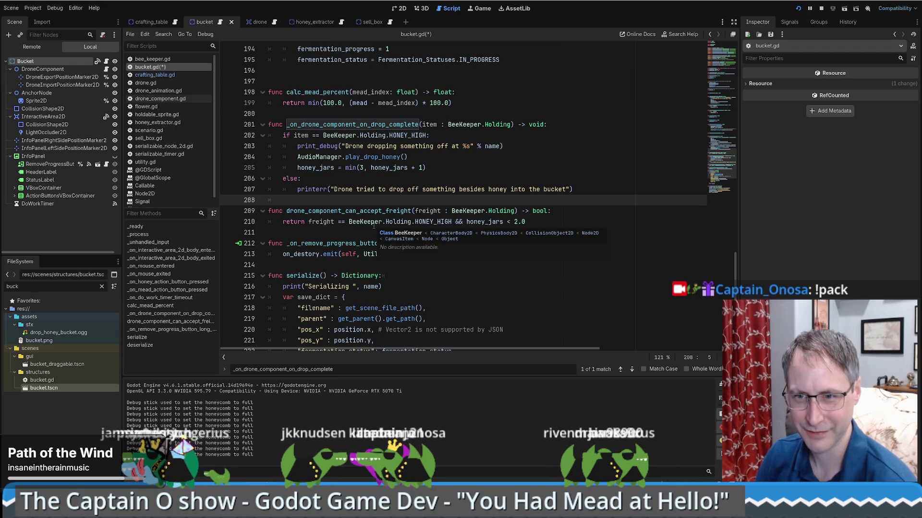
{"action": "scroll", "coordinate": [373, 226], "scroll_direction": "up", "scroll_amount": 3}
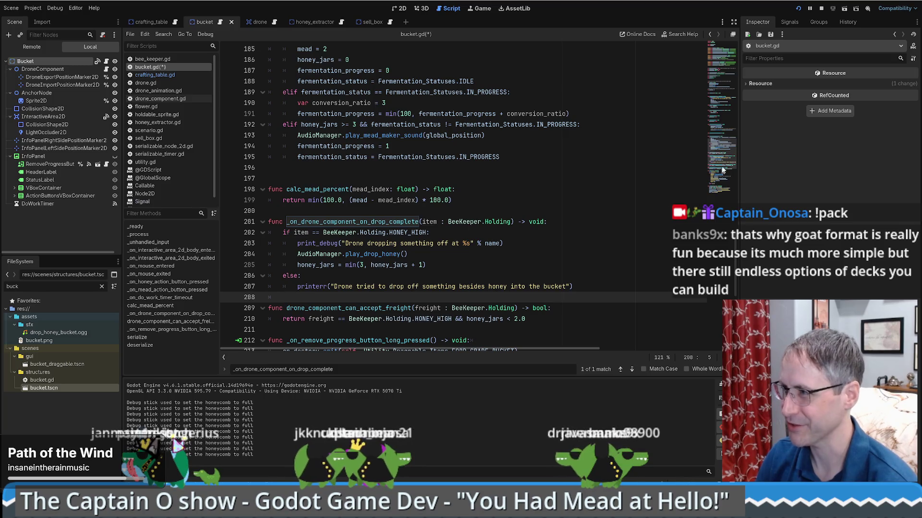
{"action": "left_click_drag", "start_coordinate": [722, 170], "coordinate": [720, 188]}
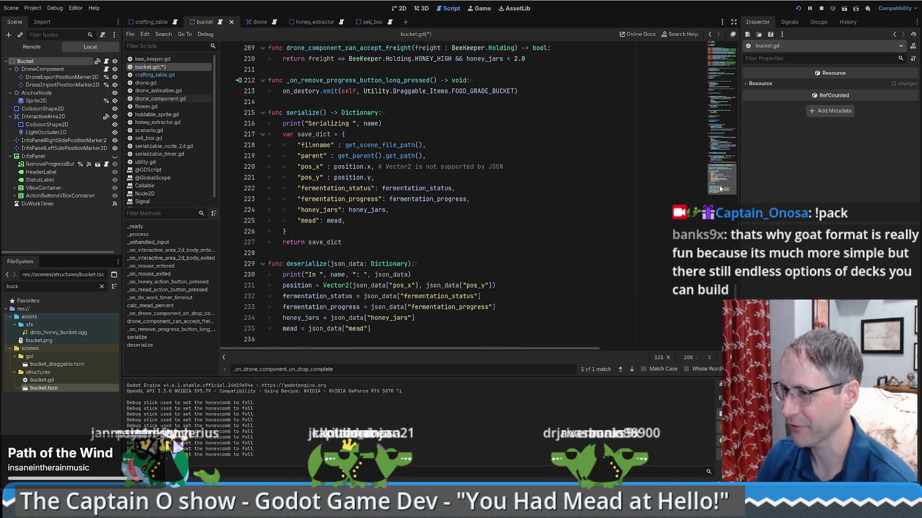
{"action": "left_click", "coordinate": [549, 242]}
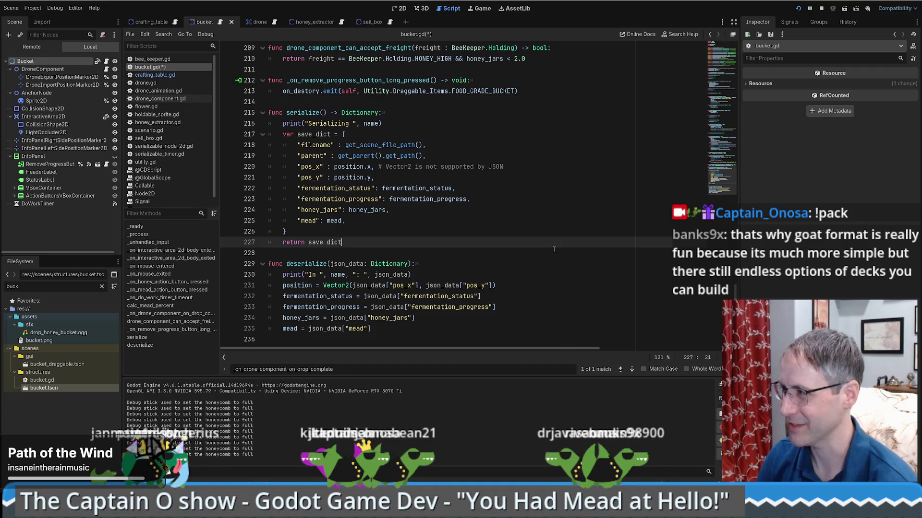
Step: Scroll up through bucket.gd to the filename entry line and select the DroneComponent node
{"action": "scroll", "coordinate": [552, 248], "scroll_direction": "up", "scroll_amount": 4}
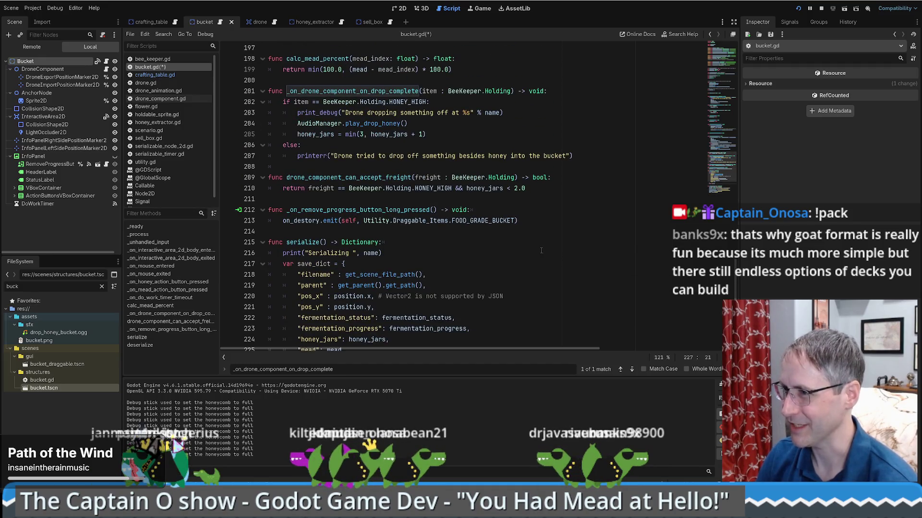
{"action": "left_click", "coordinate": [537, 242]}
{"action": "left_click", "coordinate": [537, 211]}
{"action": "key", "text": "Up"}
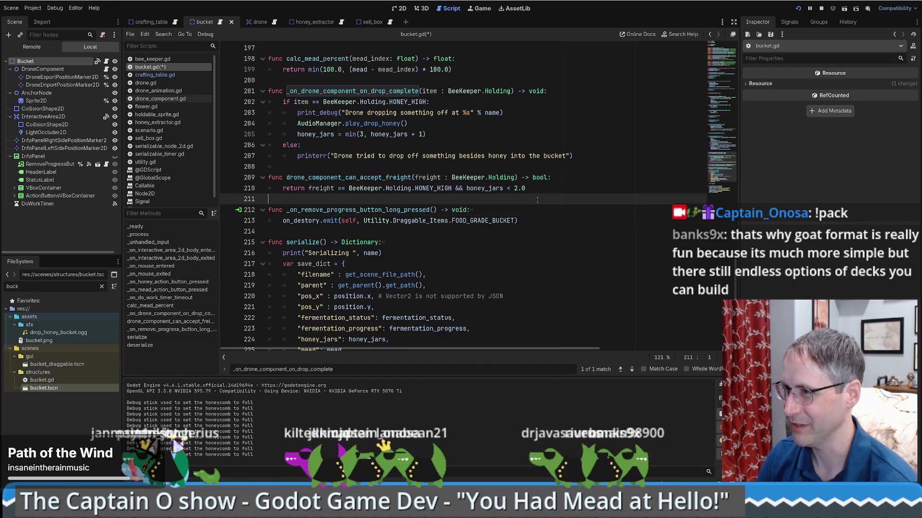
{"action": "scroll", "coordinate": [538, 206], "scroll_direction": "up", "scroll_amount": 1}
{"action": "scroll", "coordinate": [537, 207], "scroll_direction": "up", "scroll_amount": 4}
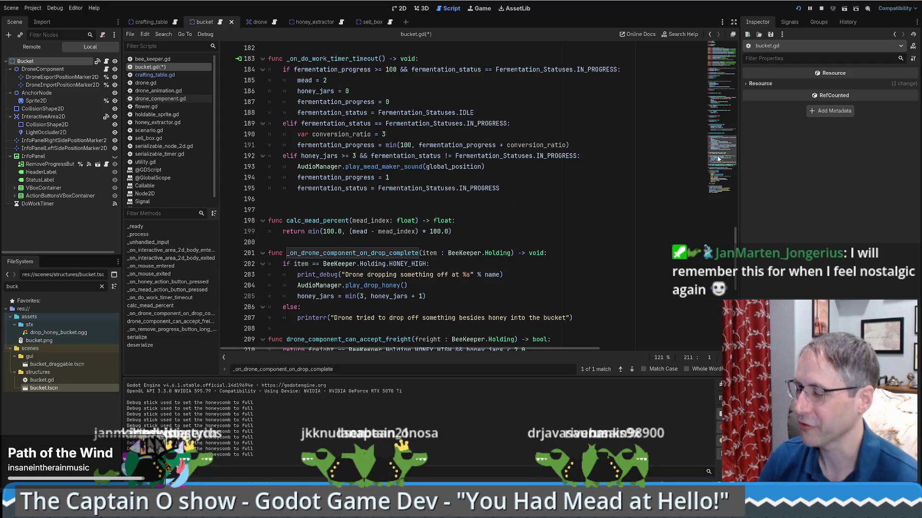
{"action": "mouse_move", "coordinate": [718, 158]}
{"action": "left_mouse_down"}
{"action": "mouse_move", "coordinate": [717, 137]}
{"action": "mouse_move", "coordinate": [718, 194]}
{"action": "left_mouse_up"}
{"action": "scroll", "coordinate": [719, 194], "scroll_direction": "up", "scroll_amount": 1}
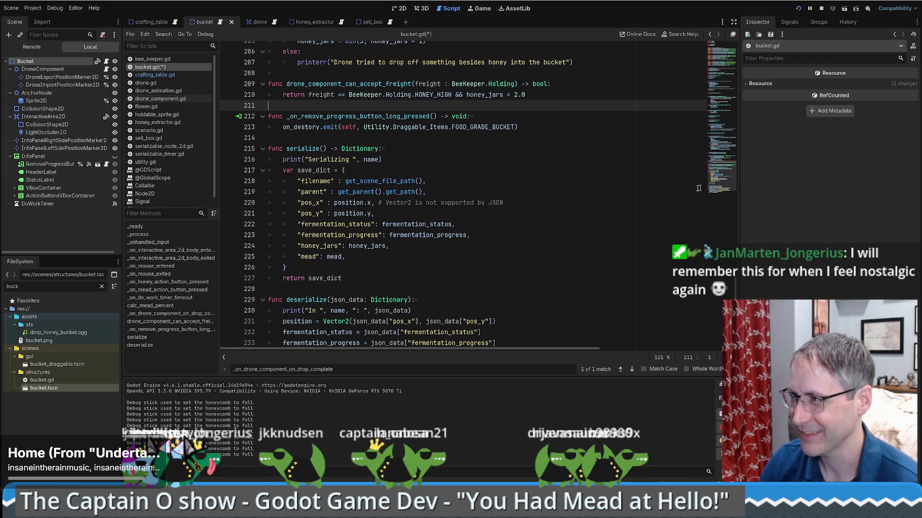
{"action": "left_click", "coordinate": [523, 185]}
{"action": "scroll", "coordinate": [517, 166], "scroll_direction": "up", "scroll_amount": 2}
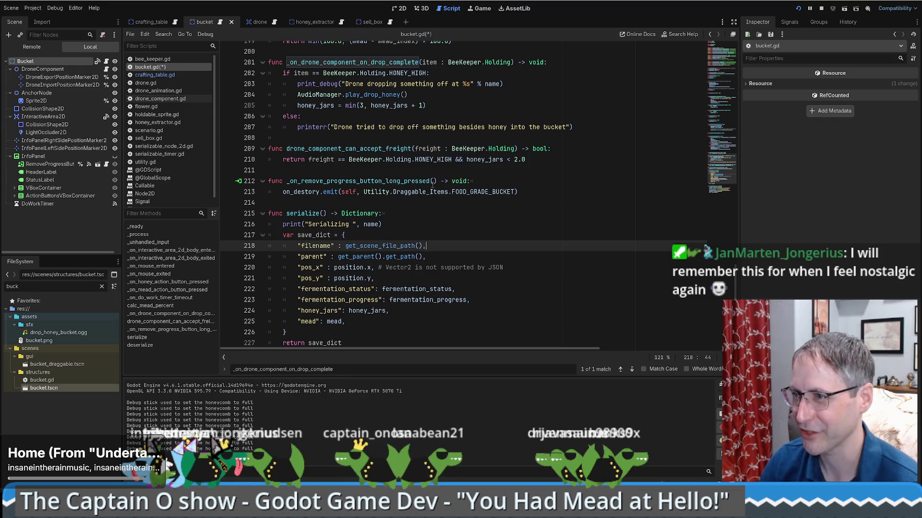
{"action": "left_click", "coordinate": [70, 71]}
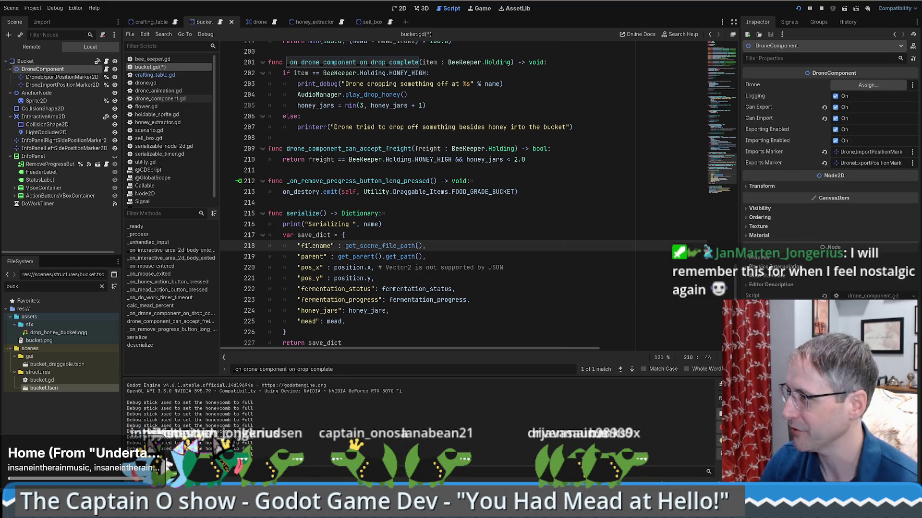
Step: Try connecting DroneComponent's on_drop_complete signal, cancel, and save bucket.gd
{"action": "left_click", "coordinate": [789, 21]}
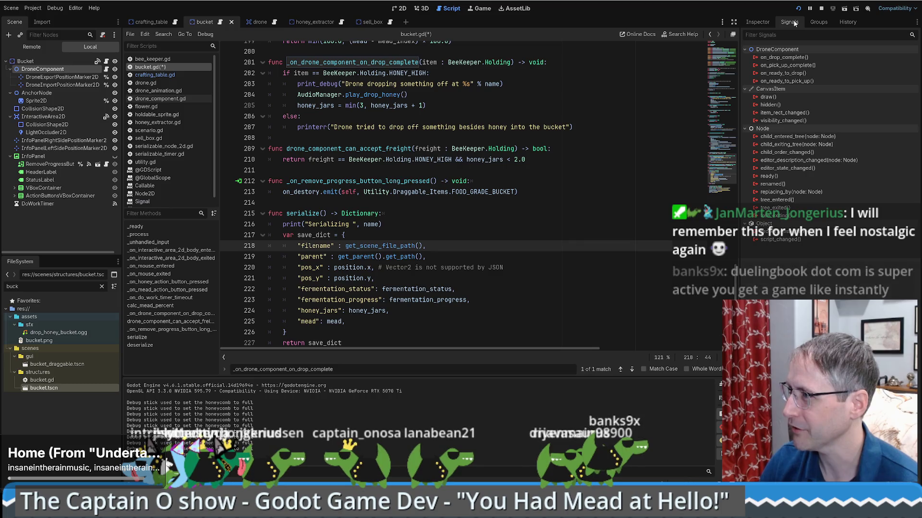
{"action": "double_click", "coordinate": [797, 58]}
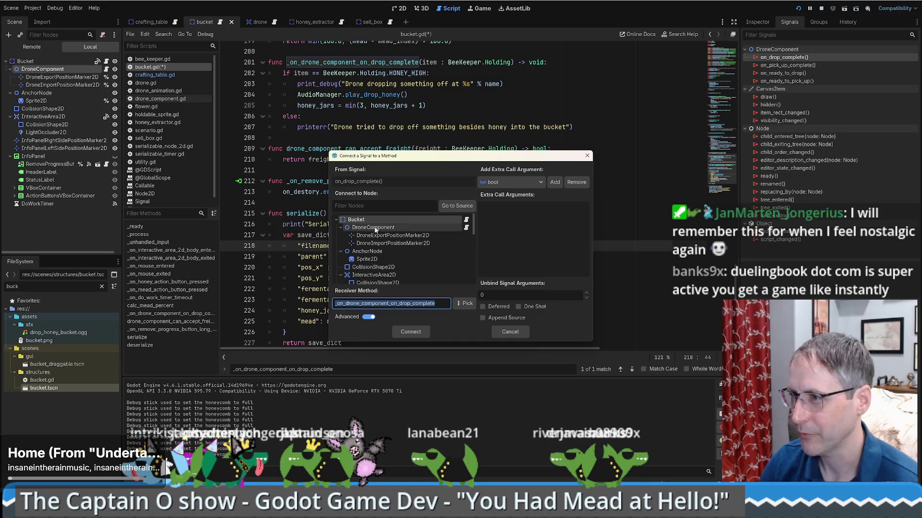
{"action": "left_click", "coordinate": [466, 304]}
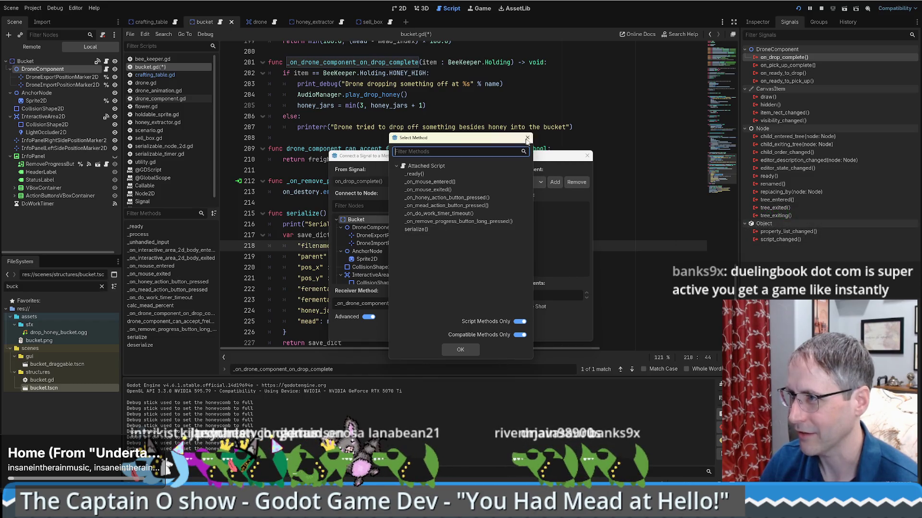
{"action": "left_click", "coordinate": [526, 139]}
{"action": "key", "text": "Escape"}
{"action": "left_click", "coordinate": [522, 225]}
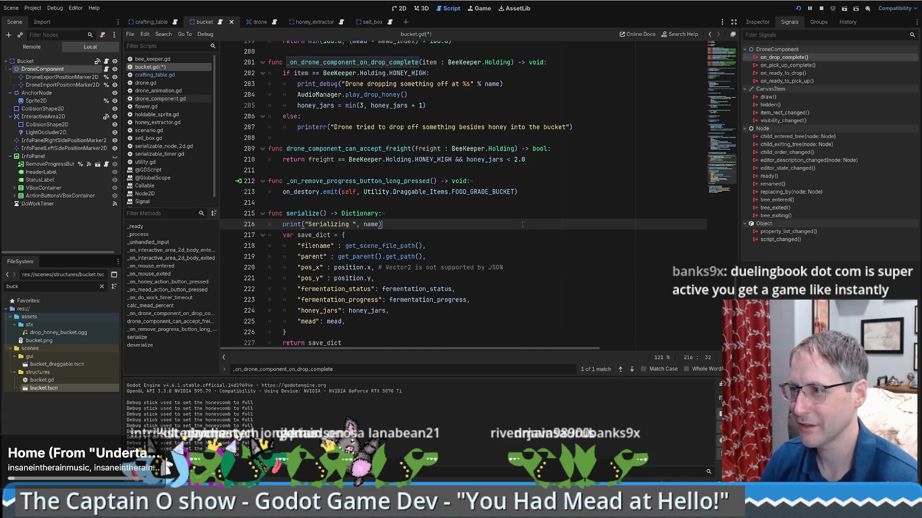
{"action": "key", "text": "ctrl+s"}
Step: Select the _on_drone_component_on_drop_complete name, reopen the connection dialog, and cancel again
{"action": "scroll", "coordinate": [522, 224], "scroll_direction": "down", "scroll_amount": 3}
{"action": "scroll", "coordinate": [427, 229], "scroll_direction": "up", "scroll_amount": 8}
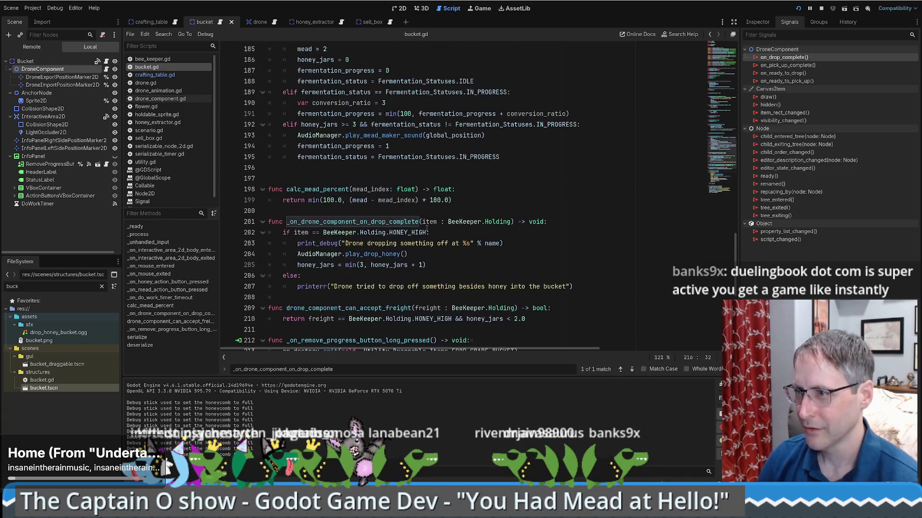
{"action": "double_click", "coordinate": [353, 222]}
{"action": "key", "text": "ctrl+c"}
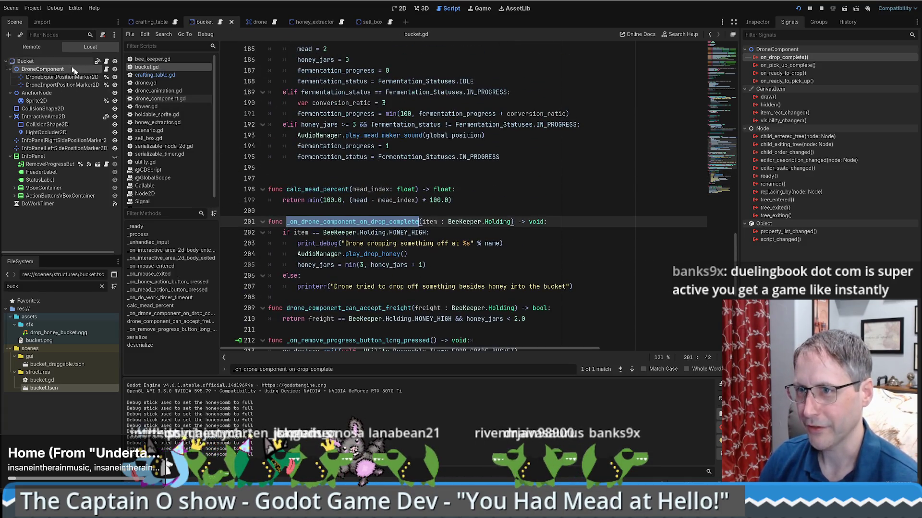
{"action": "double_click", "coordinate": [788, 57]}
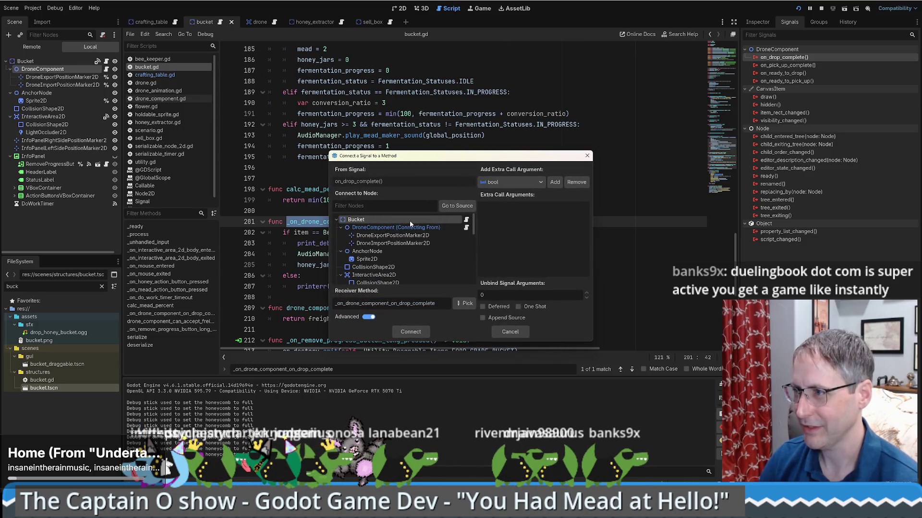
{"action": "left_click", "coordinate": [466, 303]}
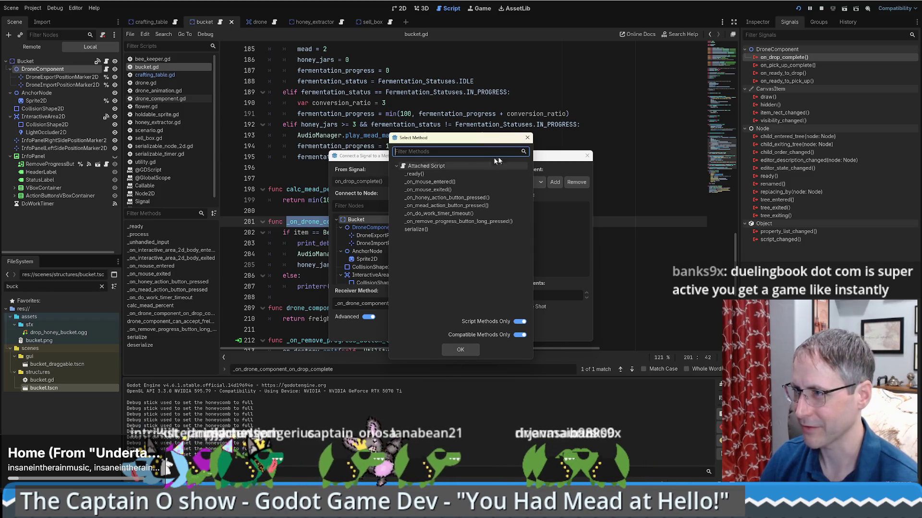
{"action": "left_click", "coordinate": [459, 350]}
{"action": "key", "text": "Return"}
Step: Compare the Bucket root and DroneComponent signals, then open crafting_table.gd
{"action": "left_click", "coordinate": [43, 61]}
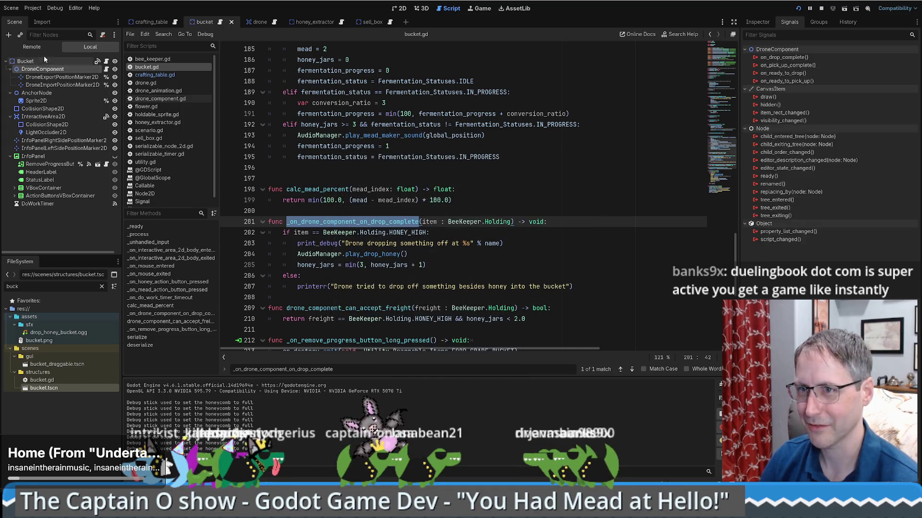
{"action": "left_click", "coordinate": [152, 58]}
{"action": "left_click", "coordinate": [147, 67]}
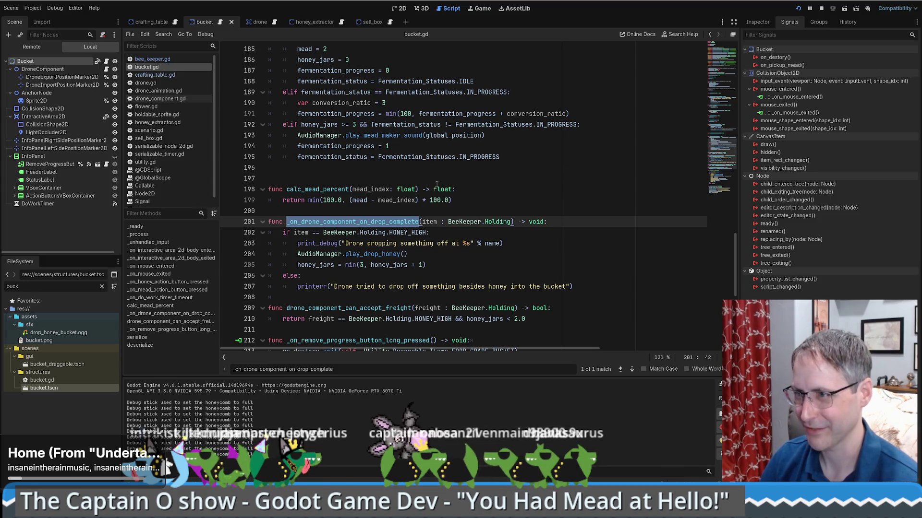
{"action": "left_click", "coordinate": [43, 69]}
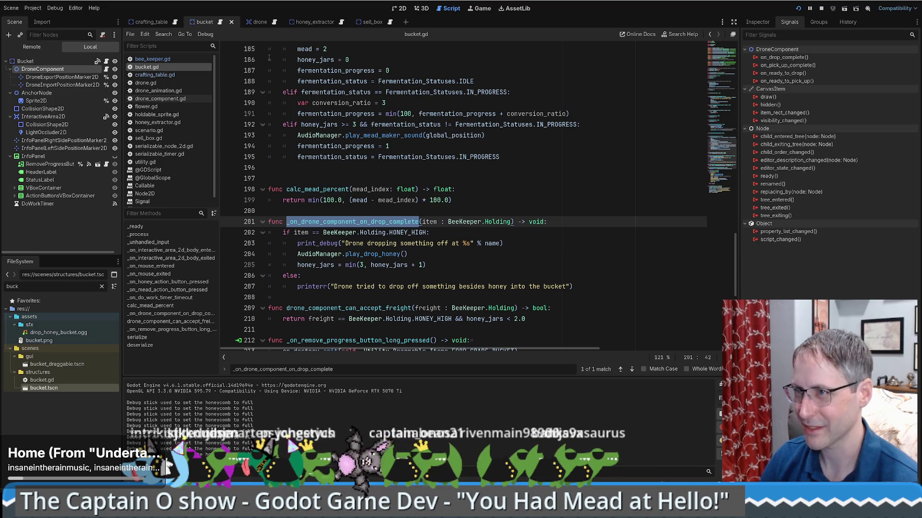
{"action": "left_click", "coordinate": [155, 22]}
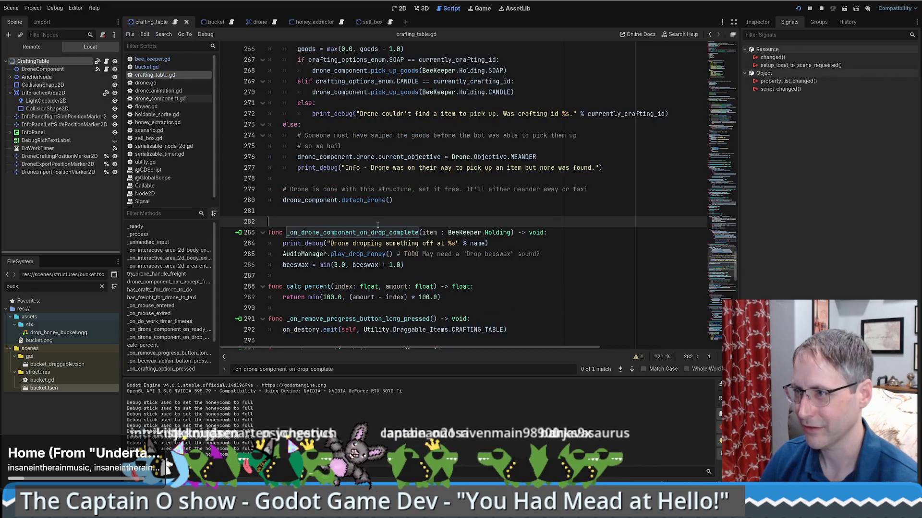
Step: Check the crafting table's drop-handler connection, then return to bucket.gd's DroneComponent node
{"action": "left_click", "coordinate": [238, 233]}
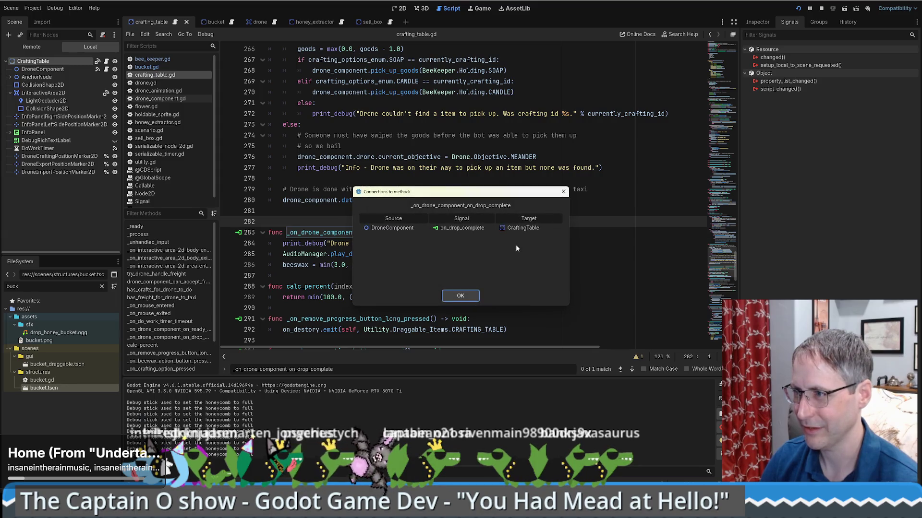
{"action": "left_click", "coordinate": [564, 192]}
{"action": "left_click", "coordinate": [211, 22]}
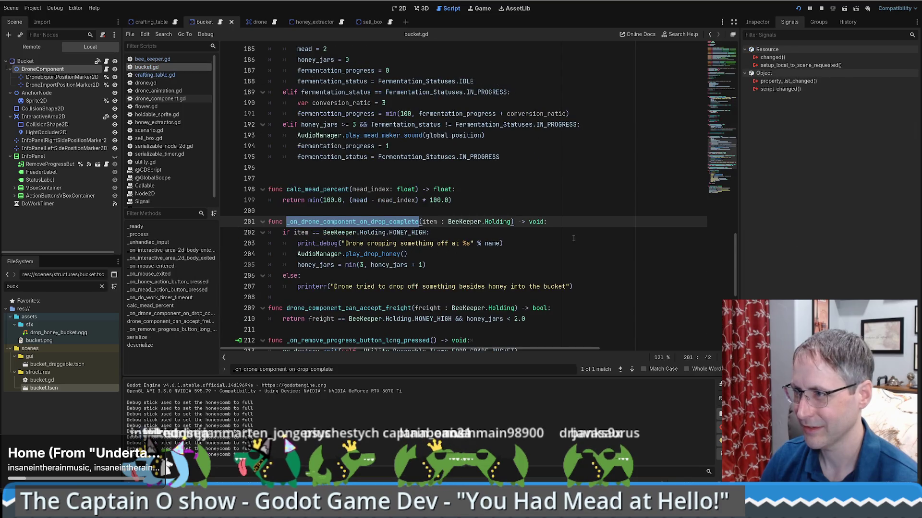
{"action": "left_click", "coordinate": [99, 60]}
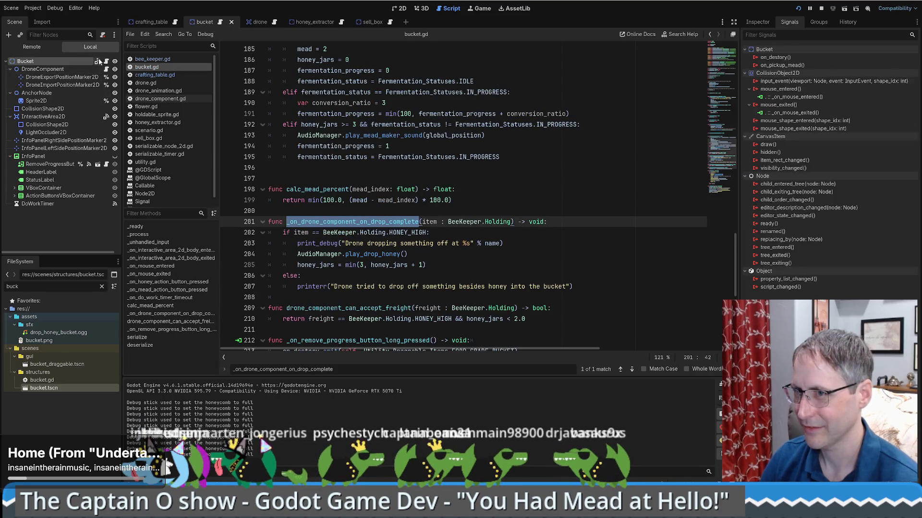
{"action": "left_click", "coordinate": [42, 69]}
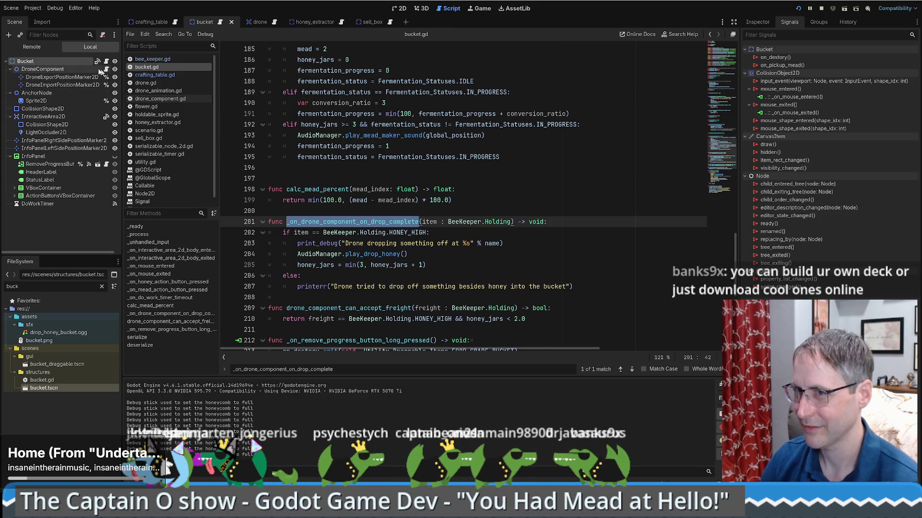
Step: Connect on_drop_complete to _on_drone_component_on_drop_complete by pasting the name into the method filter
{"action": "double_click", "coordinate": [765, 57]}
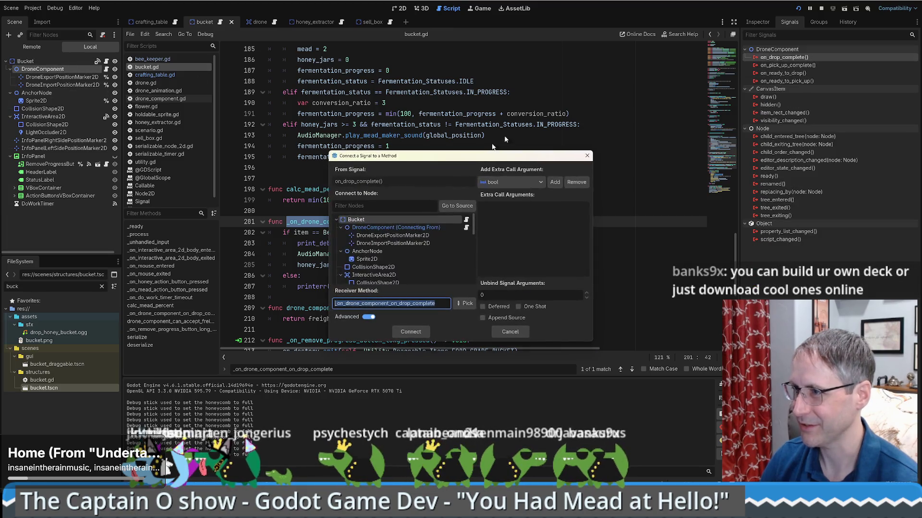
{"action": "left_click", "coordinate": [464, 303]}
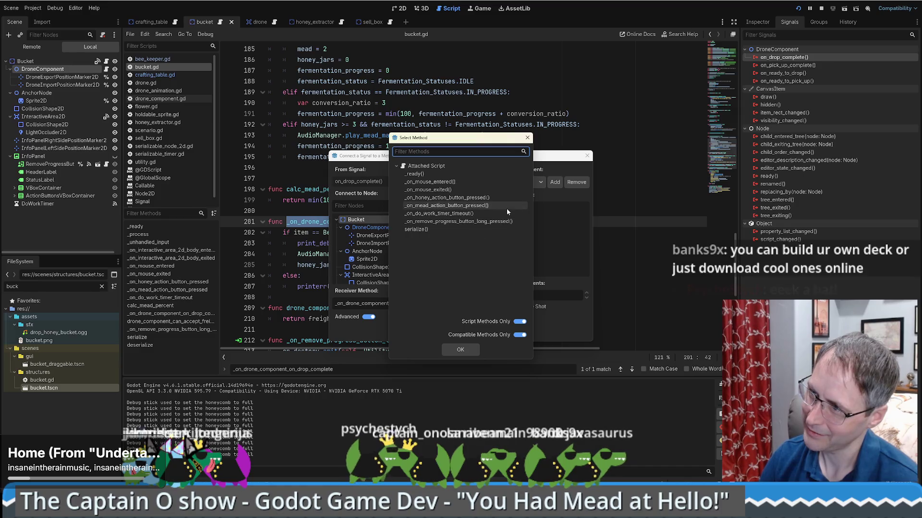
{"action": "left_click", "coordinate": [477, 152]}
{"action": "key", "text": "ctrl+v"}
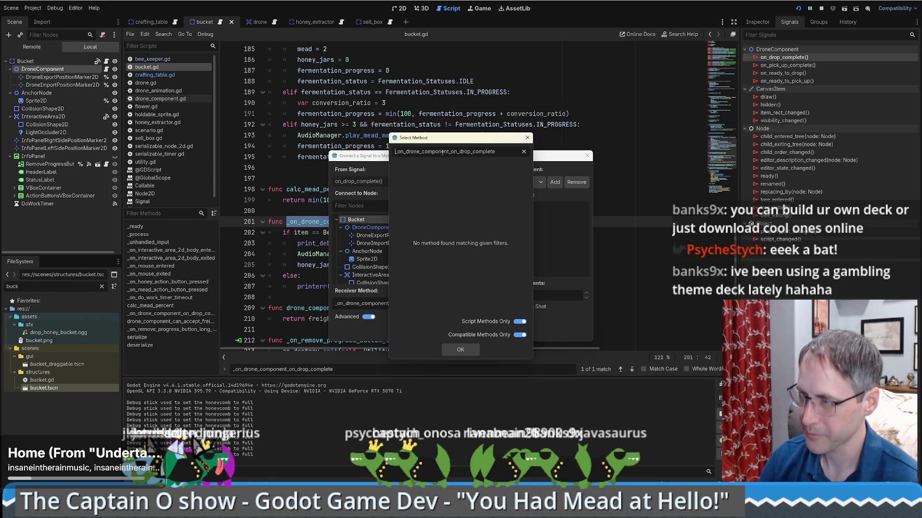
{"action": "left_click", "coordinate": [527, 138]}
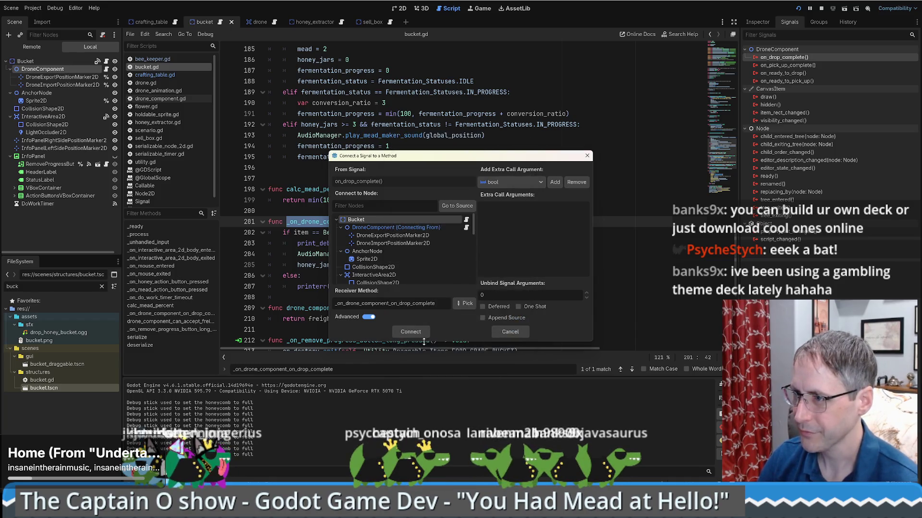
{"action": "left_click", "coordinate": [410, 332]}
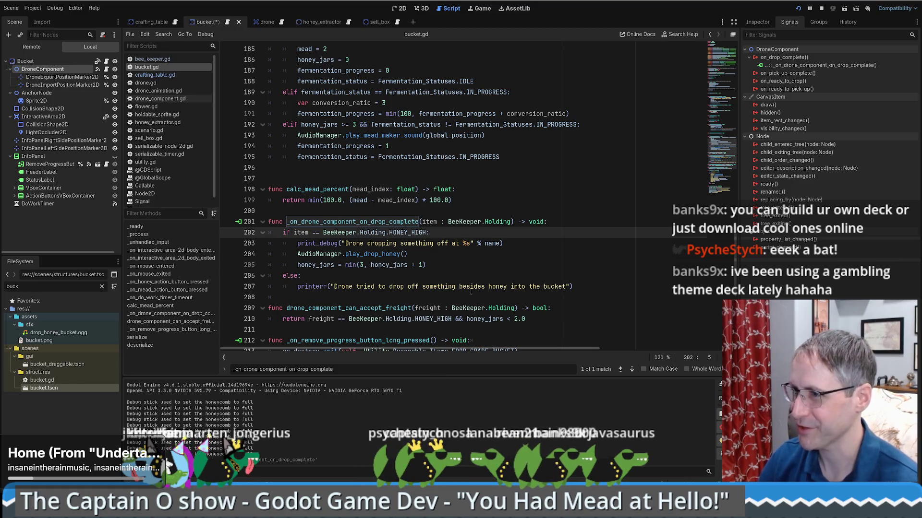
{"action": "scroll", "coordinate": [471, 291], "scroll_direction": "down", "scroll_amount": 4}
{"action": "scroll", "coordinate": [465, 275], "scroll_direction": "up", "scroll_amount": 3}
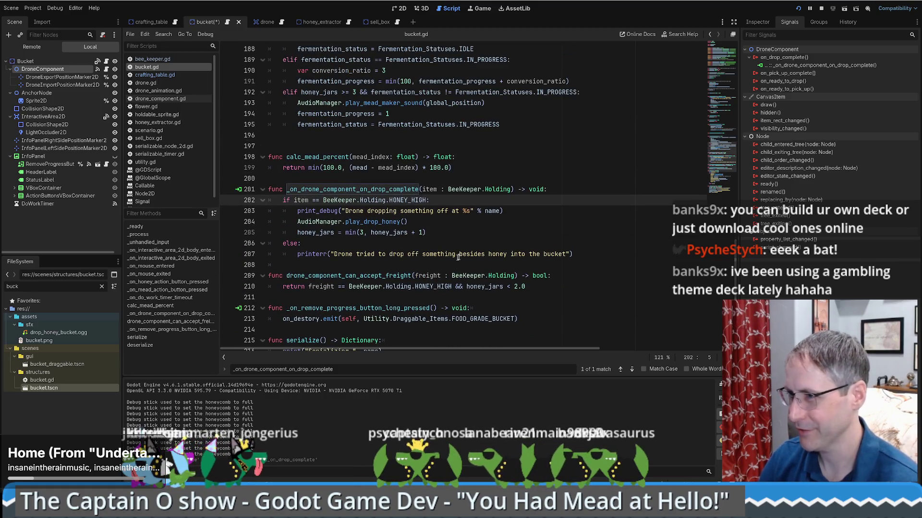
{"action": "scroll", "coordinate": [722, 175], "scroll_direction": "down", "scroll_amount": 3}
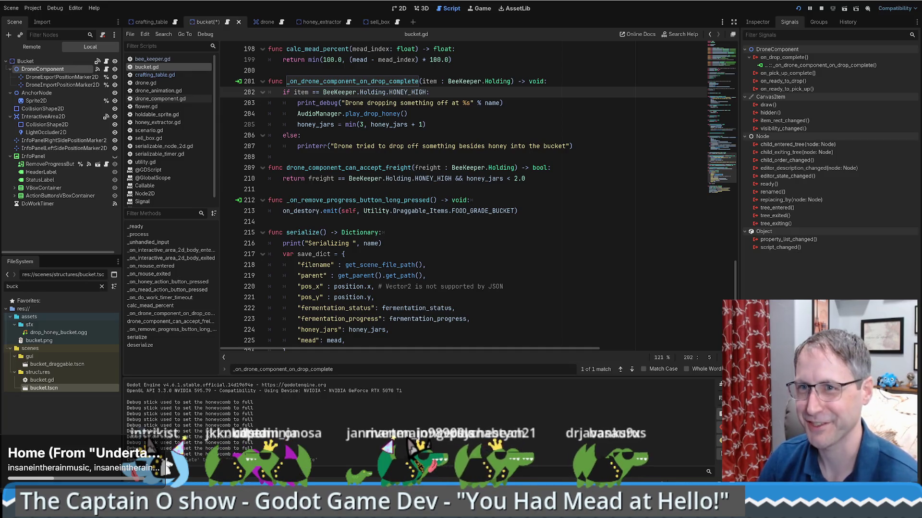
{"action": "left_click", "coordinate": [621, 114]}
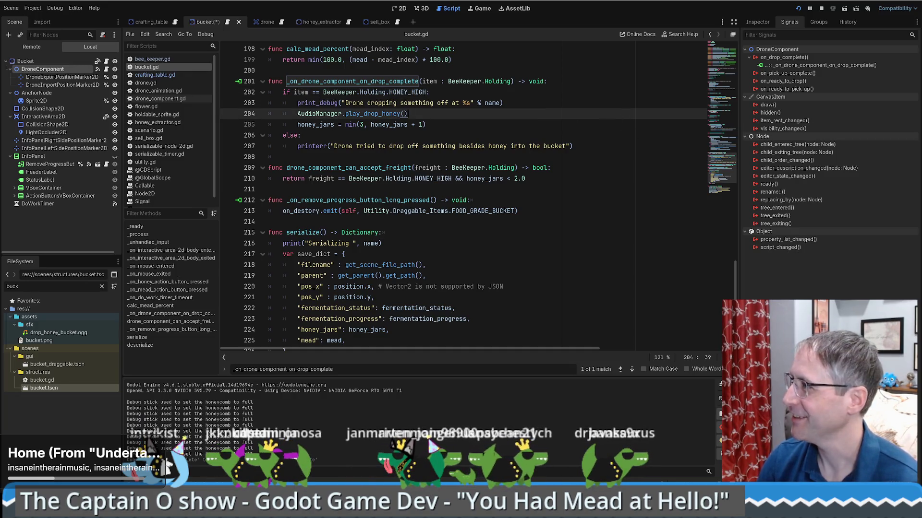
{"action": "scroll", "coordinate": [619, 119], "scroll_direction": "down", "scroll_amount": 4}
{"action": "scroll", "coordinate": [515, 216], "scroll_direction": "up", "scroll_amount": 7}
{"action": "left_click", "coordinate": [500, 211]}
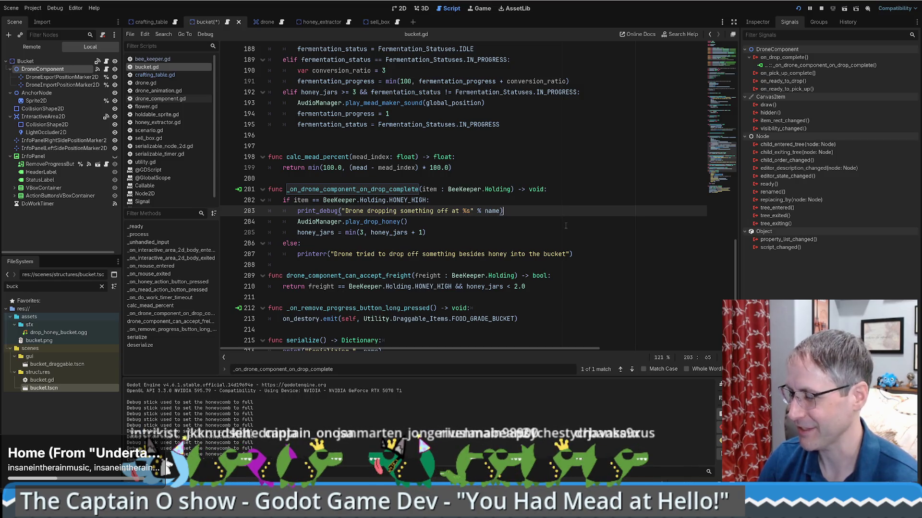
Step: Review the else branch on line 206 and save bucket.gd
{"action": "scroll", "coordinate": [566, 225], "scroll_direction": "down", "scroll_amount": 6}
{"action": "scroll", "coordinate": [576, 240], "scroll_direction": "up", "scroll_amount": 5}
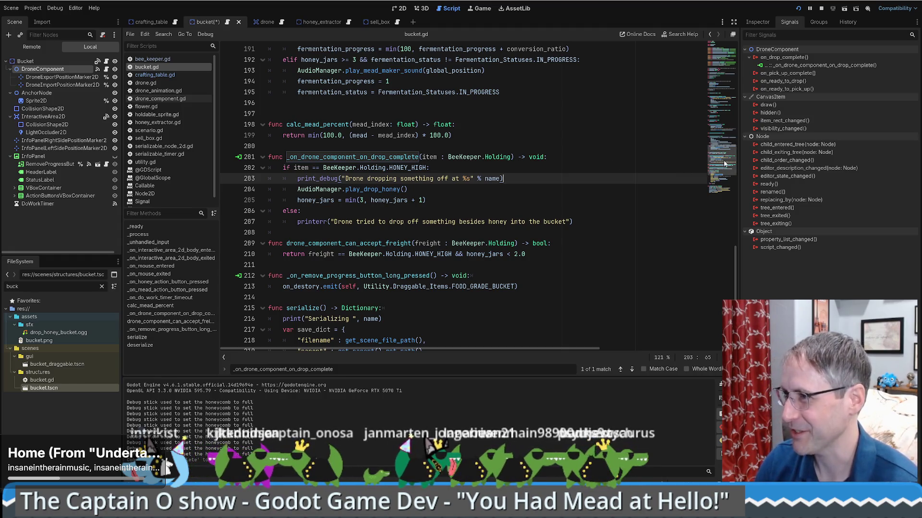
{"action": "scroll", "coordinate": [493, 226], "scroll_direction": "up", "scroll_amount": 4}
{"action": "scroll", "coordinate": [493, 226], "scroll_direction": "down", "scroll_amount": 4}
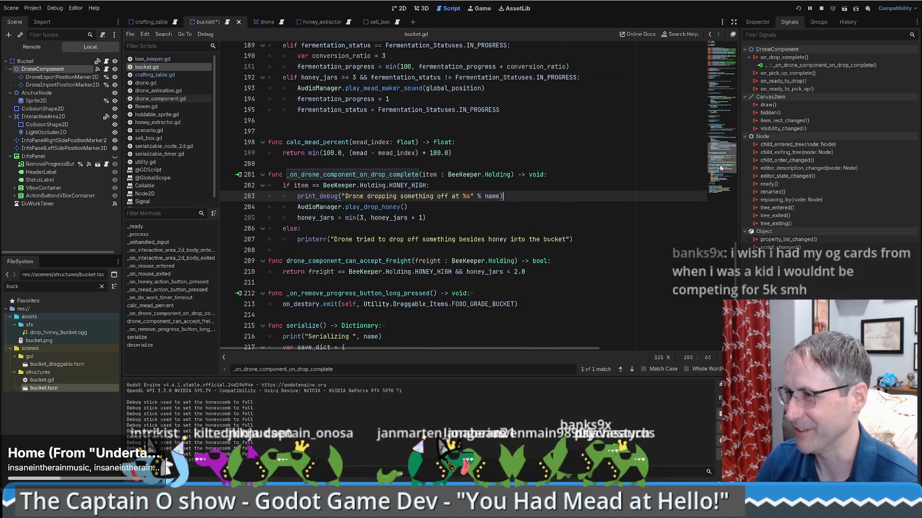
{"action": "left_click", "coordinate": [488, 221]}
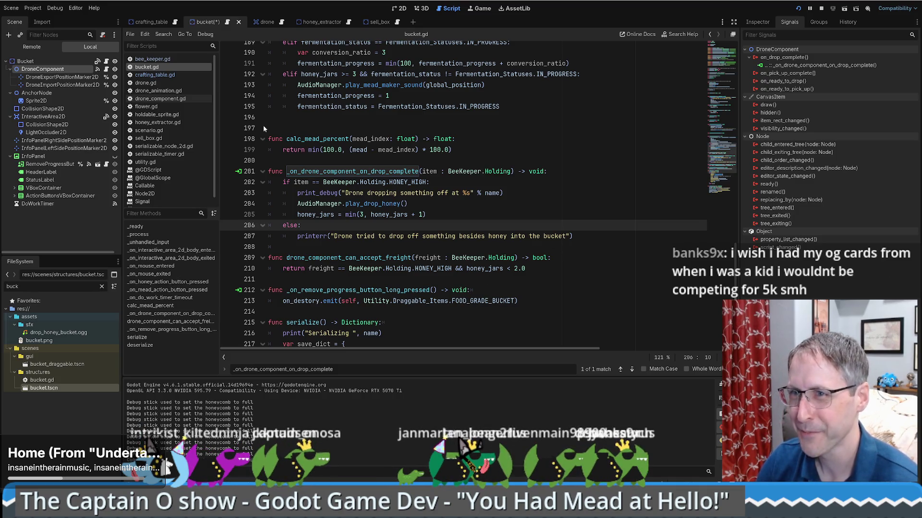
{"action": "key", "text": "ctrl+s"}
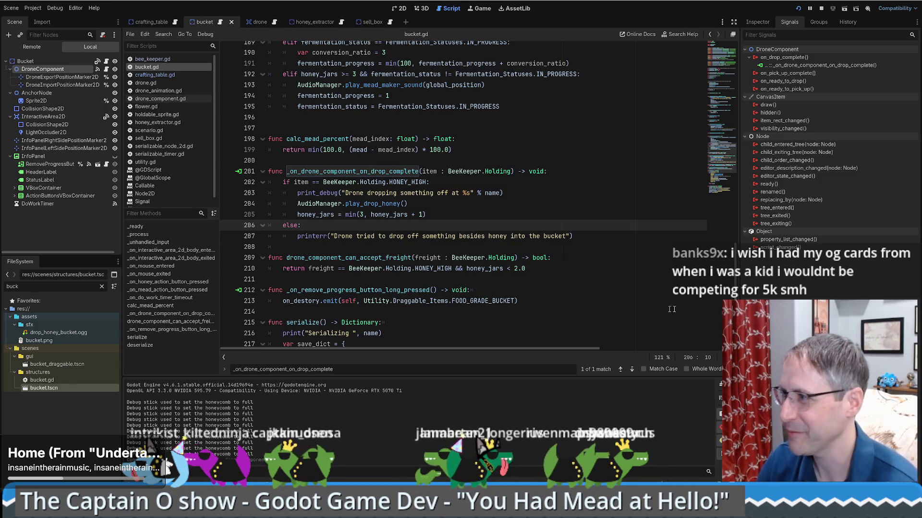
Step: Show the Bucket root node's signals, including on_pickup_mead
{"action": "mouse_move", "coordinate": [488, 197]}
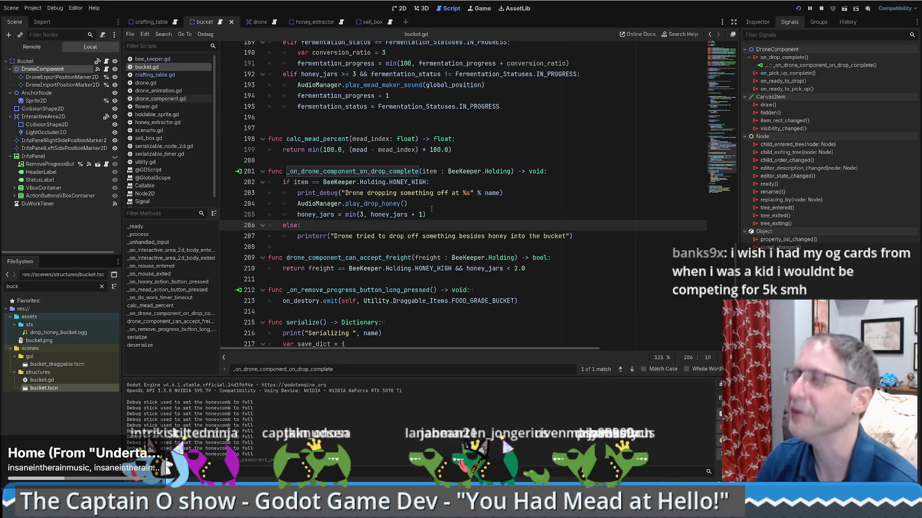
{"action": "mouse_move", "coordinate": [727, 160]}
{"action": "left_mouse_down"}
{"action": "mouse_move", "coordinate": [721, 54]}
{"action": "mouse_move", "coordinate": [728, 173]}
{"action": "left_mouse_up"}
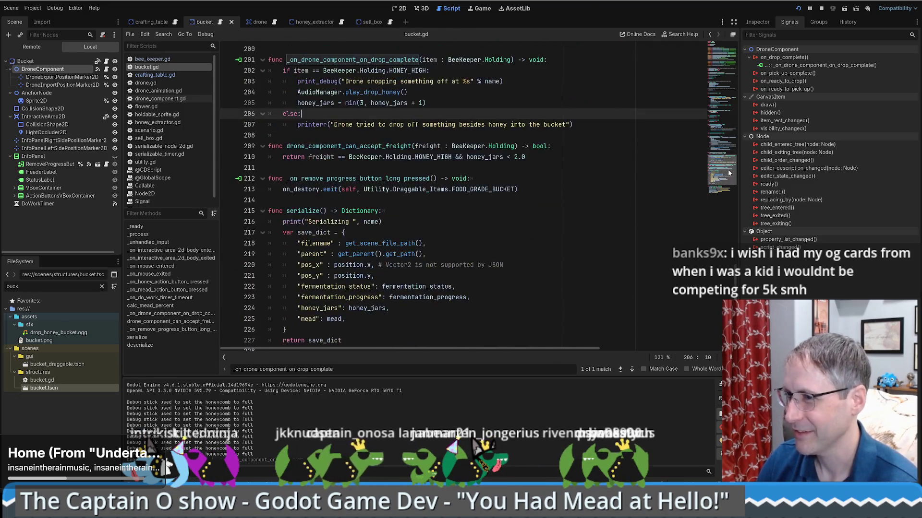
{"action": "scroll", "coordinate": [487, 206], "scroll_direction": "up", "scroll_amount": 1}
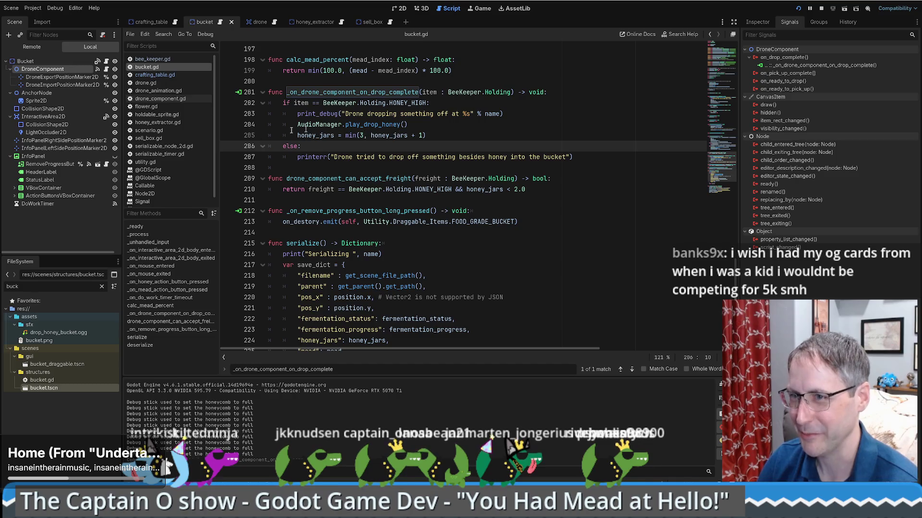
{"action": "left_click", "coordinate": [91, 62]}
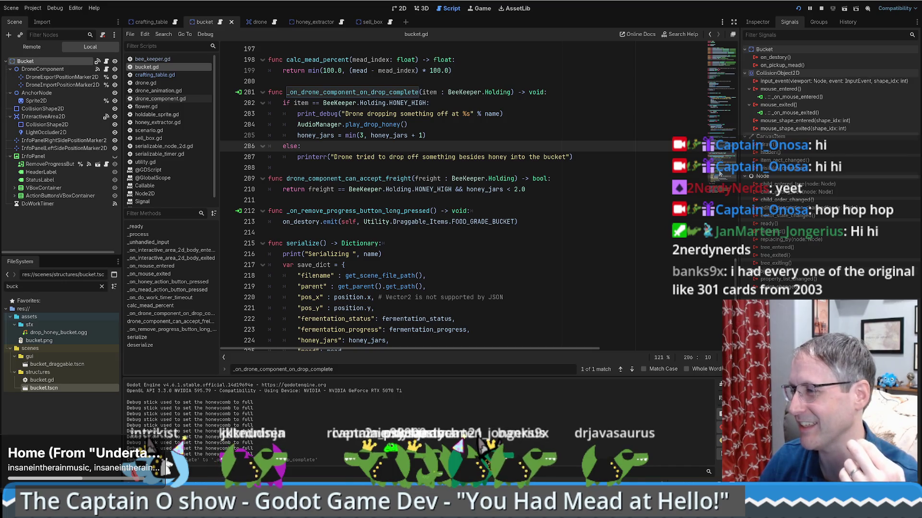
{"action": "scroll", "coordinate": [718, 171], "scroll_direction": "up", "scroll_amount": 10}
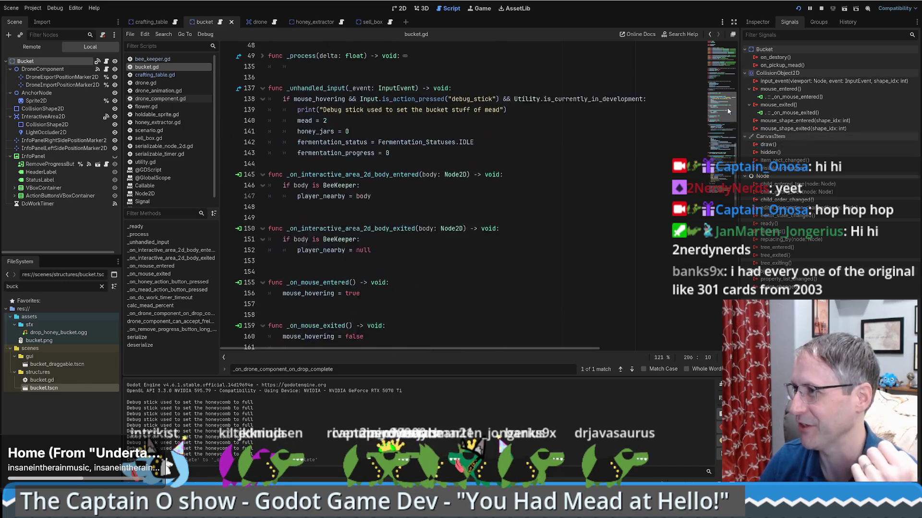
{"action": "scroll", "coordinate": [725, 173], "scroll_direction": "down", "scroll_amount": 10}
{"action": "left_click", "coordinate": [696, 217]}
{"action": "scroll", "coordinate": [720, 212], "scroll_direction": "down", "scroll_amount": 3}
{"action": "scroll", "coordinate": [720, 211], "scroll_direction": "up", "scroll_amount": 5}
{"action": "left_click", "coordinate": [707, 220]}
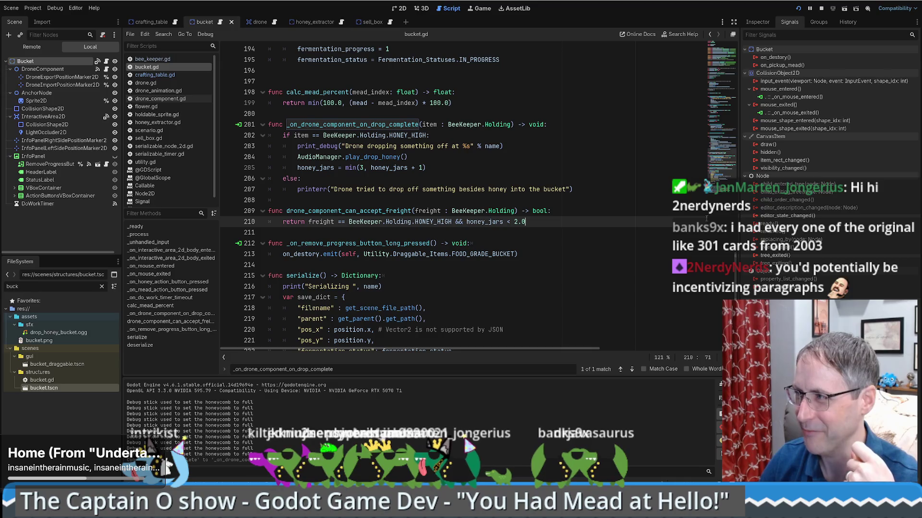
{"action": "scroll", "coordinate": [598, 213], "scroll_direction": "up", "scroll_amount": 8}
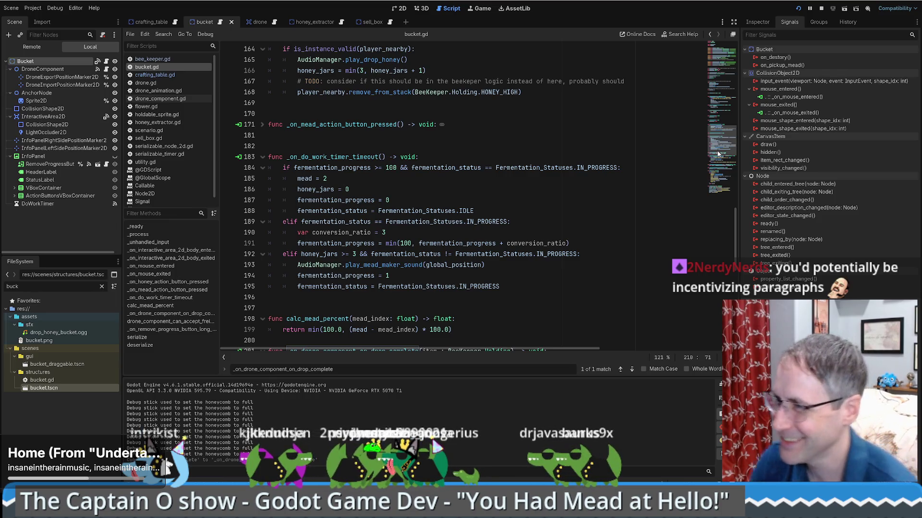
{"action": "left_click_drag", "start_coordinate": [718, 154], "coordinate": [720, 148]}
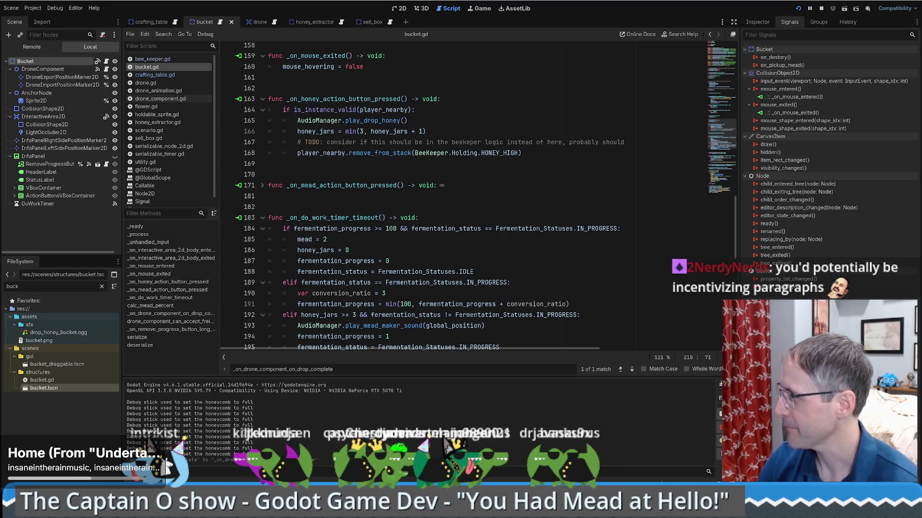
{"action": "left_click", "coordinate": [450, 251]}
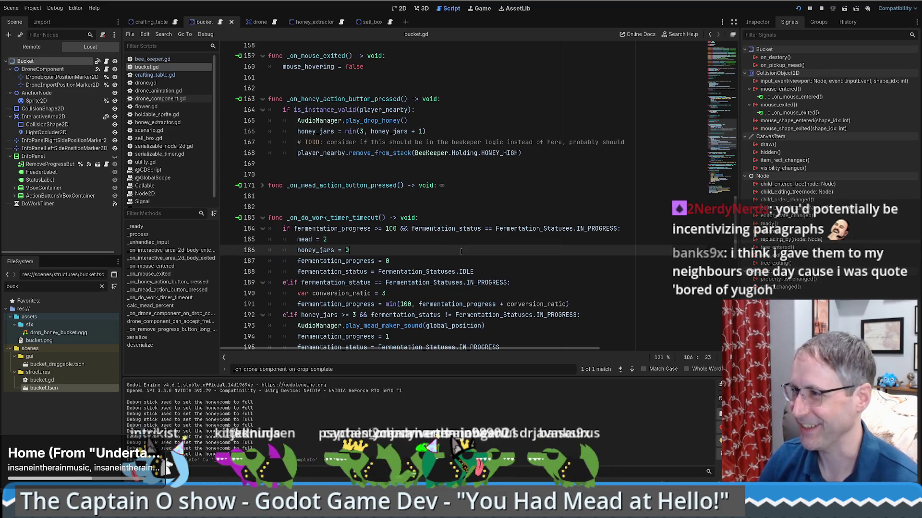
{"action": "left_click", "coordinate": [423, 201]}
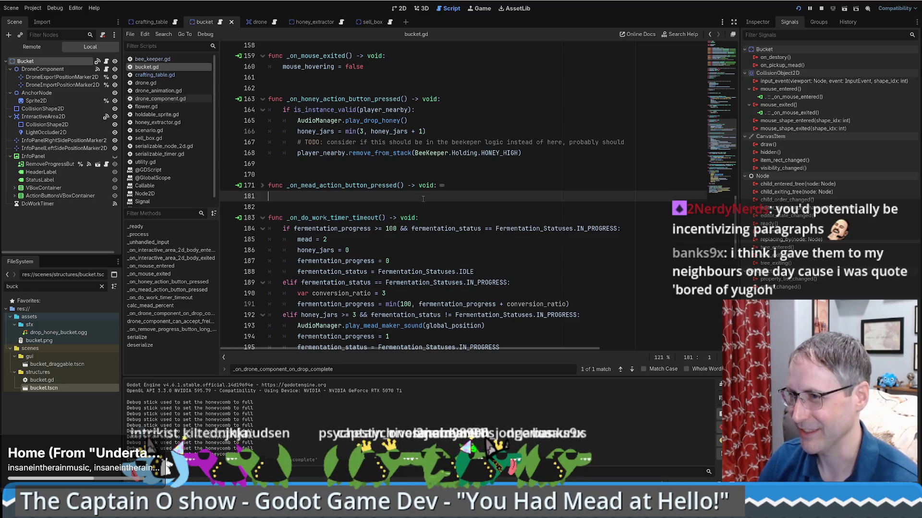
{"action": "left_click", "coordinate": [397, 175]}
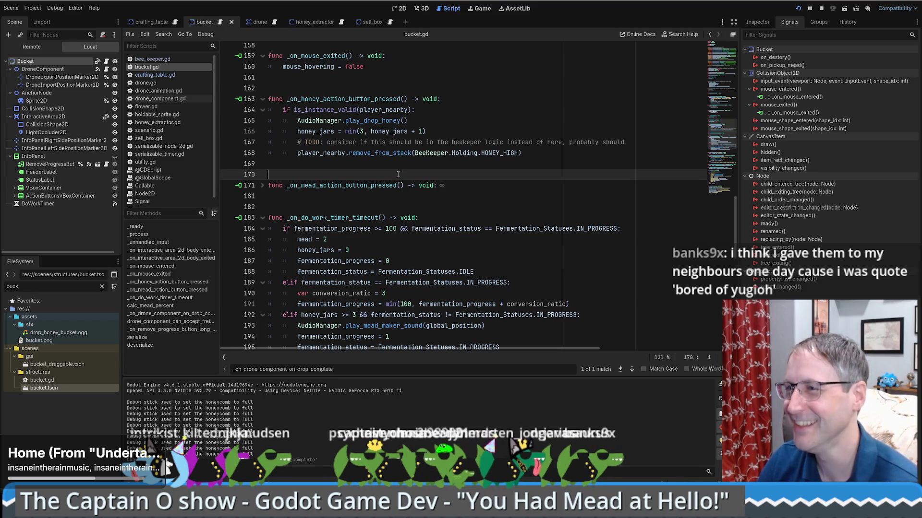
{"action": "scroll", "coordinate": [398, 174], "scroll_direction": "up", "scroll_amount": 15}
{"action": "left_click", "coordinate": [723, 62]}
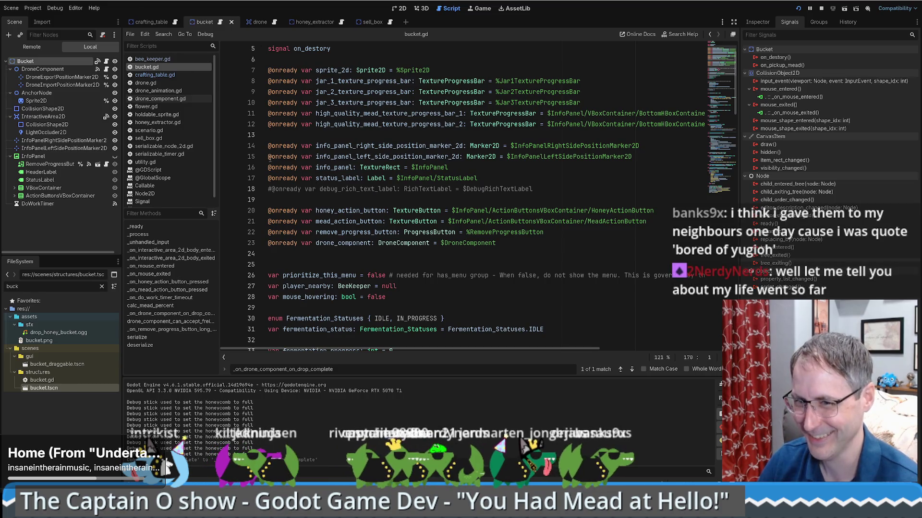
{"action": "mouse_move", "coordinate": [272, 150]}
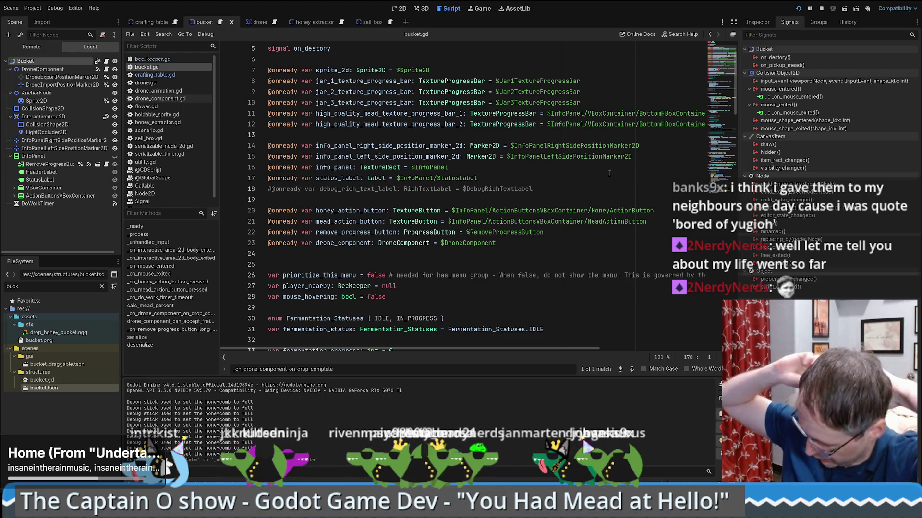
{"action": "scroll", "coordinate": [595, 167], "scroll_direction": "down", "scroll_amount": 2}
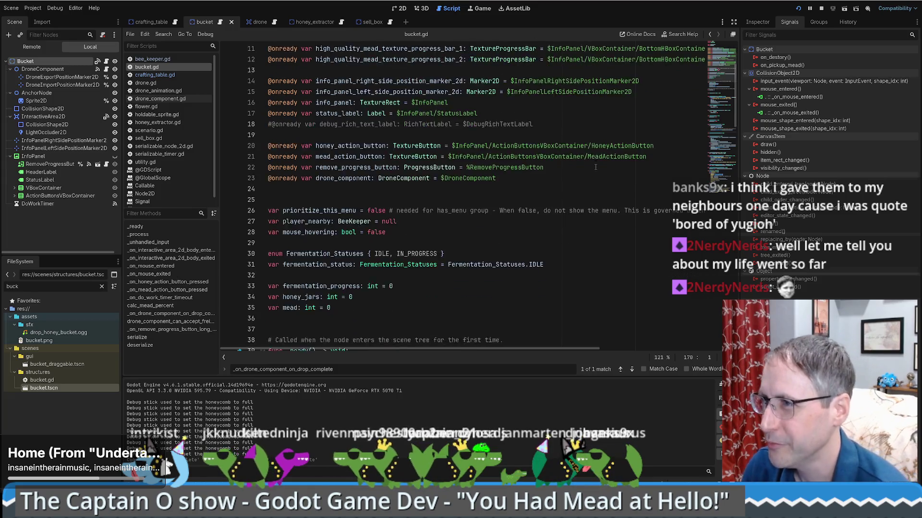
{"action": "scroll", "coordinate": [595, 166], "scroll_direction": "up", "scroll_amount": 3}
{"action": "scroll", "coordinate": [523, 176], "scroll_direction": "down", "scroll_amount": 1}
{"action": "left_click_drag", "start_coordinate": [718, 58], "coordinate": [724, 162]}
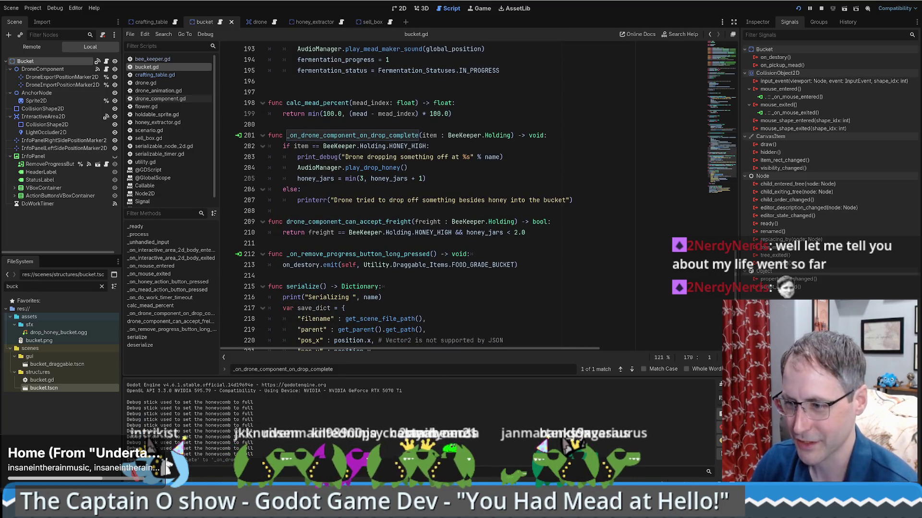
Step: In the Drone Automation note, close the inline-code backtick and copy _on_drone_component_on_ready_to_pick_up
{"action": "key", "text": "alt+Tab"}
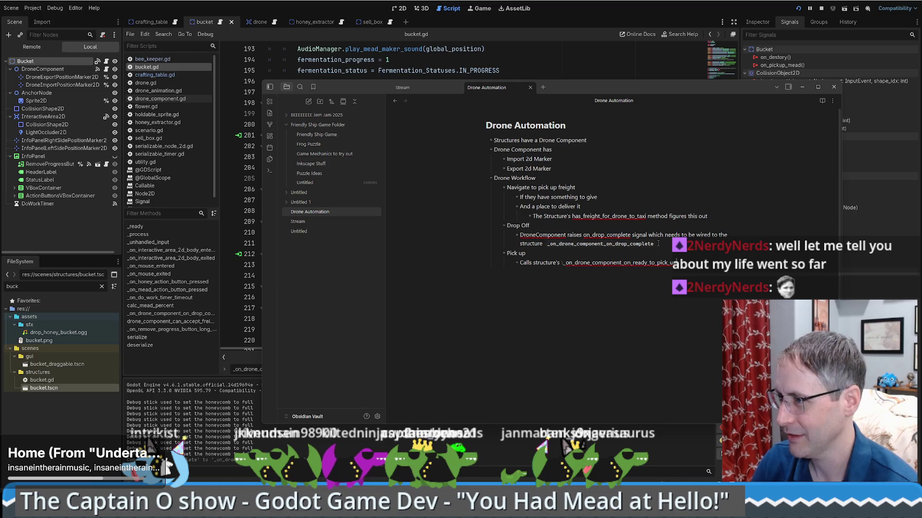
{"action": "type", "text": "`"}
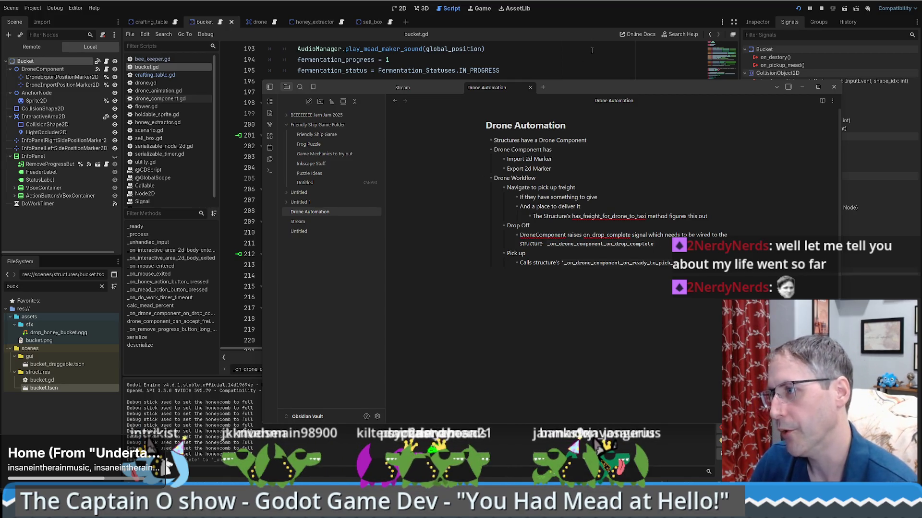
{"action": "left_click", "coordinate": [557, 262]}
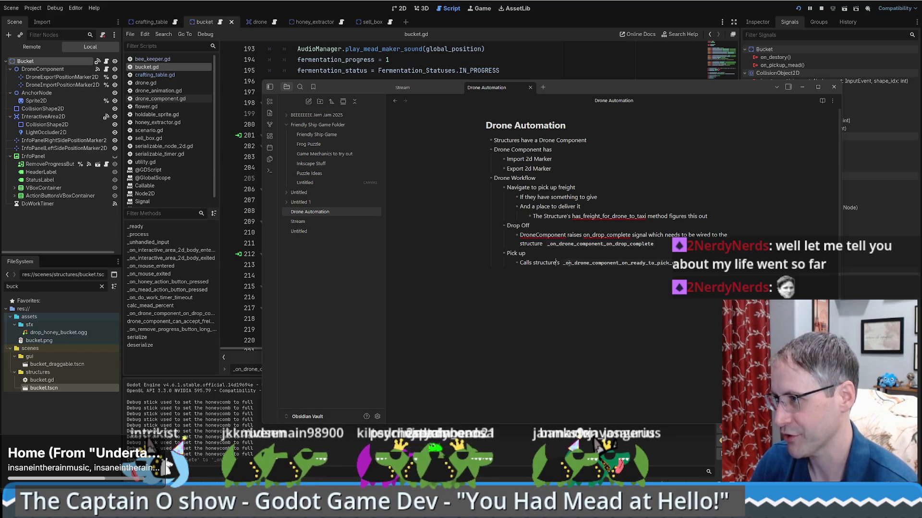
{"action": "double_click", "coordinate": [607, 263]}
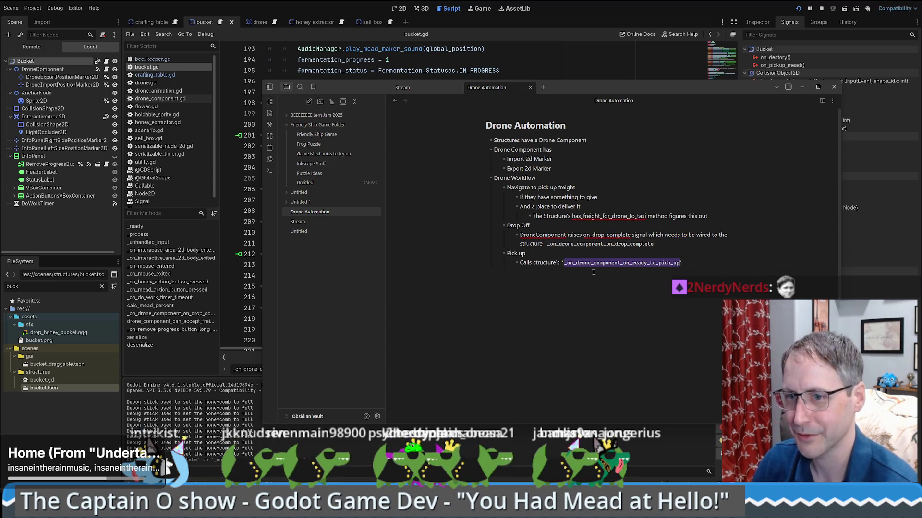
{"action": "key", "text": "ctrl+c"}
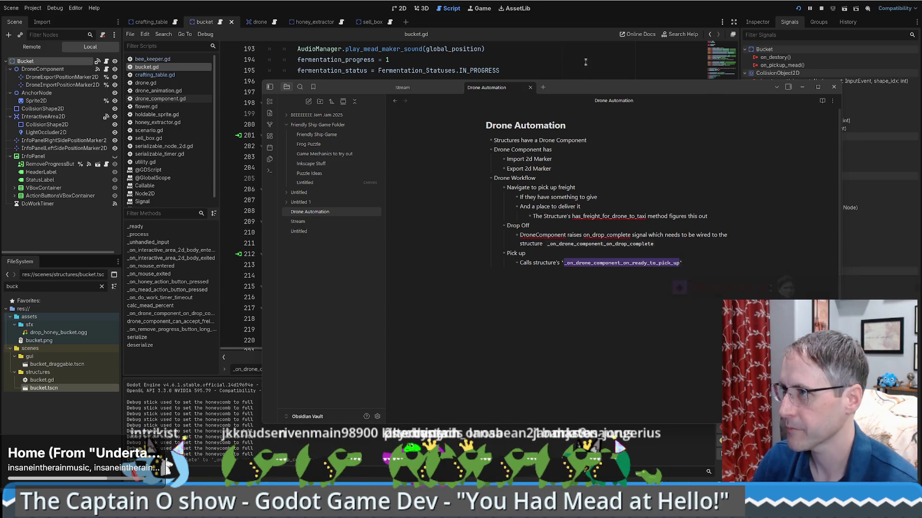
Step: Search bucket.gd in Godot for the pasted handler name
{"action": "key", "text": "alt+Tab"}
{"action": "key", "text": "ctrl+f"}
{"action": "key", "text": "ctrl+v"}
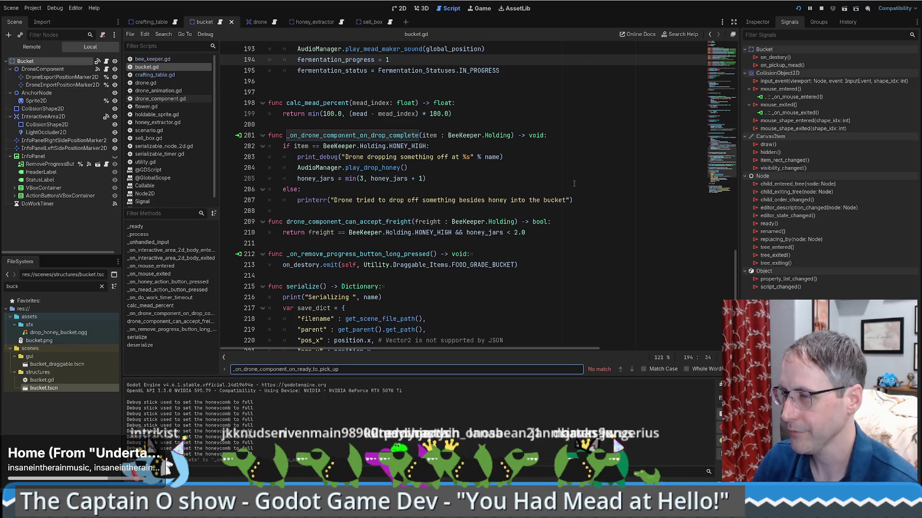
Step: Switch between the crafting table and bucket scripts and inspect the drone component setup call
{"action": "left_click", "coordinate": [152, 22]}
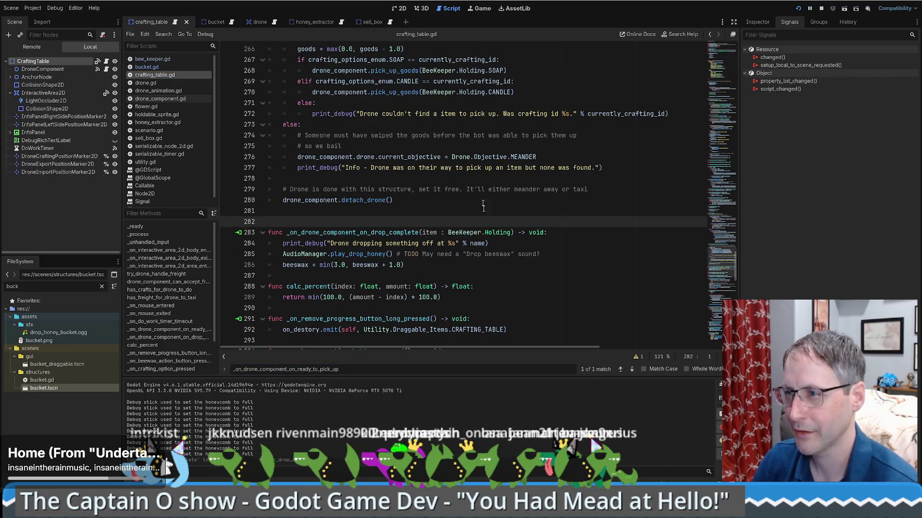
{"action": "left_click", "coordinate": [216, 22]}
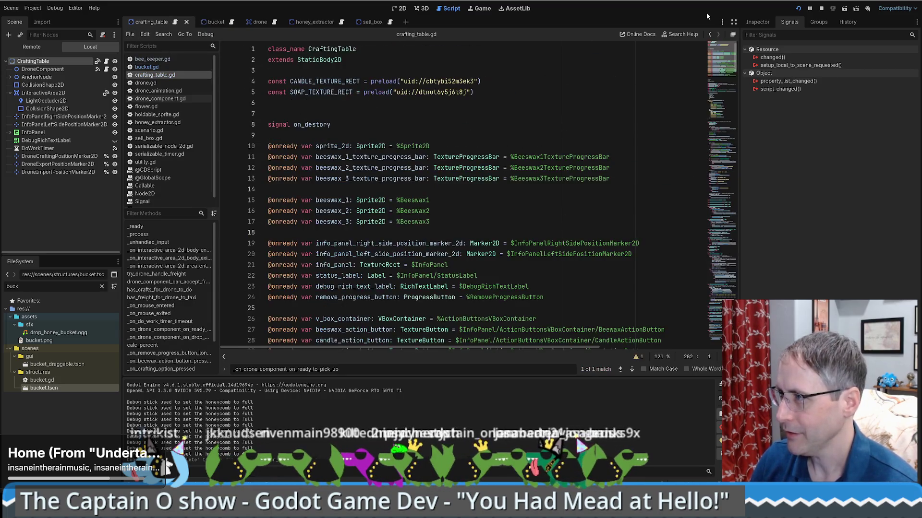
{"action": "left_click", "coordinate": [222, 22]}
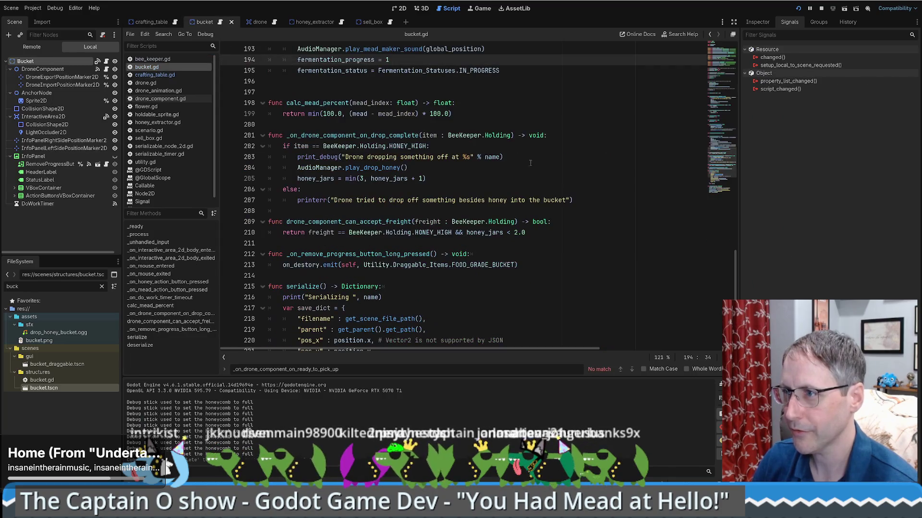
{"action": "scroll", "coordinate": [446, 195], "scroll_direction": "down", "scroll_amount": 10}
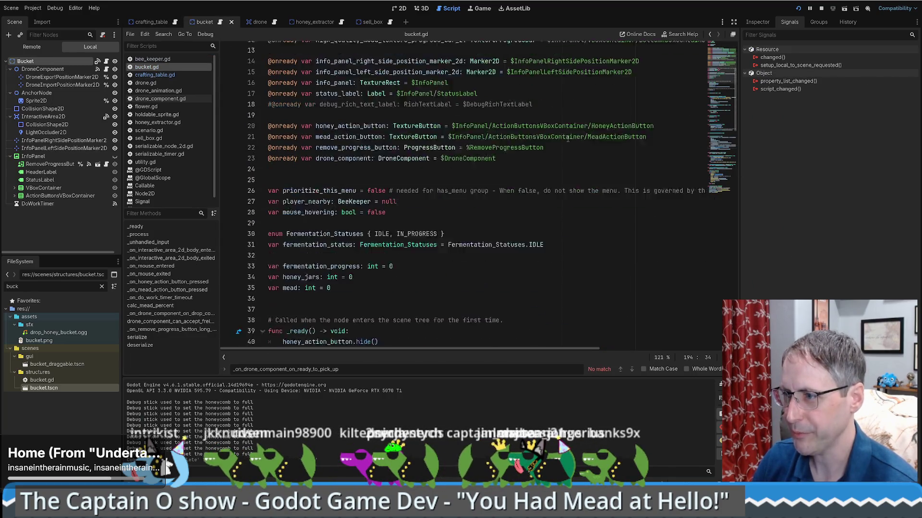
{"action": "left_click", "coordinate": [432, 179]}
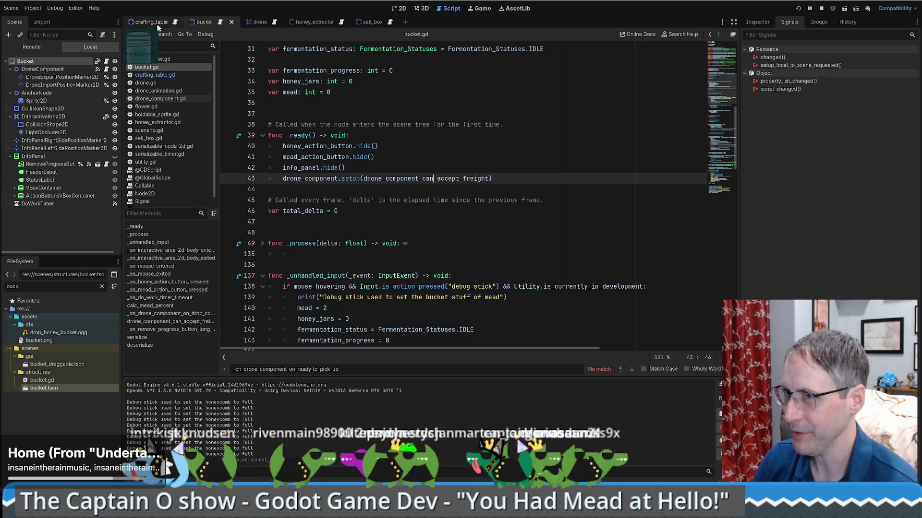
Step: Open crafting_table.gd at _on_drone_component_on_ready_to_pick_up and select the handler name
{"action": "key", "text": "alt+Left"}
{"action": "left_click", "coordinate": [613, 104]}
{"action": "key", "text": "ctrl+f"}
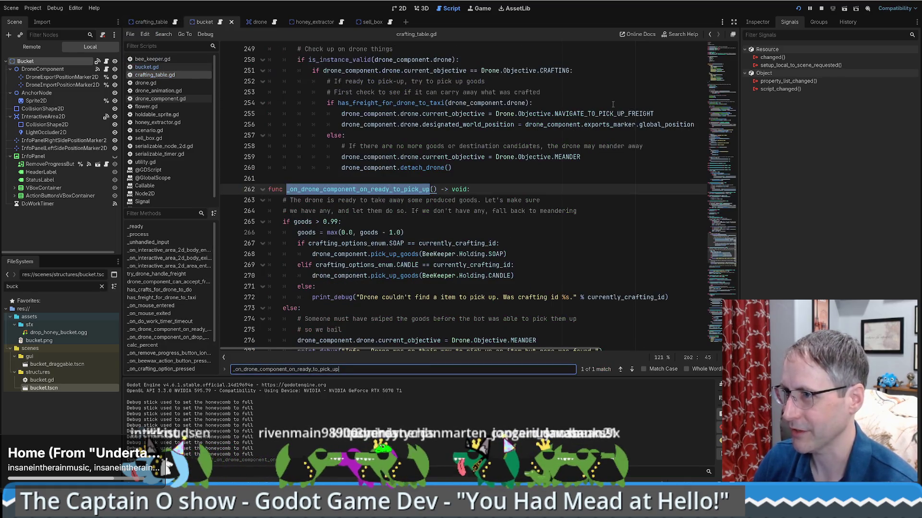
{"action": "double_click", "coordinate": [377, 190]}
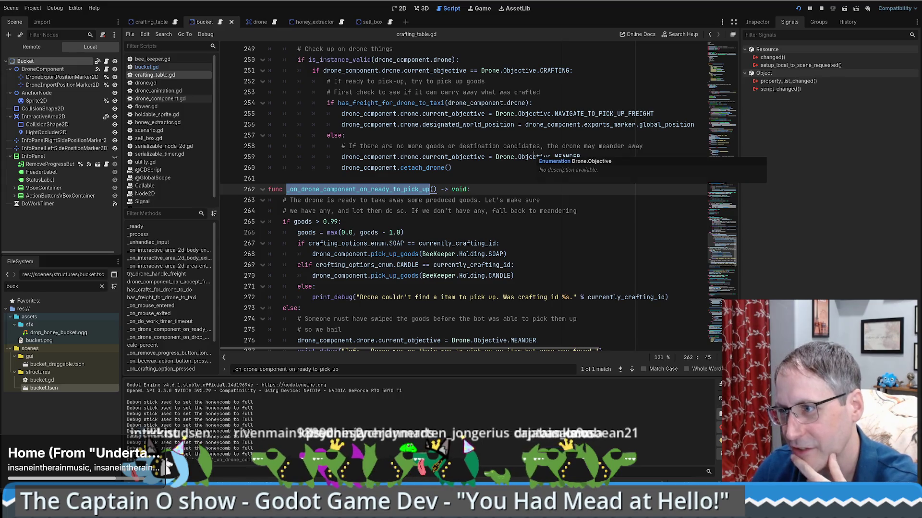
{"action": "scroll", "coordinate": [487, 200], "scroll_direction": "down", "scroll_amount": 3}
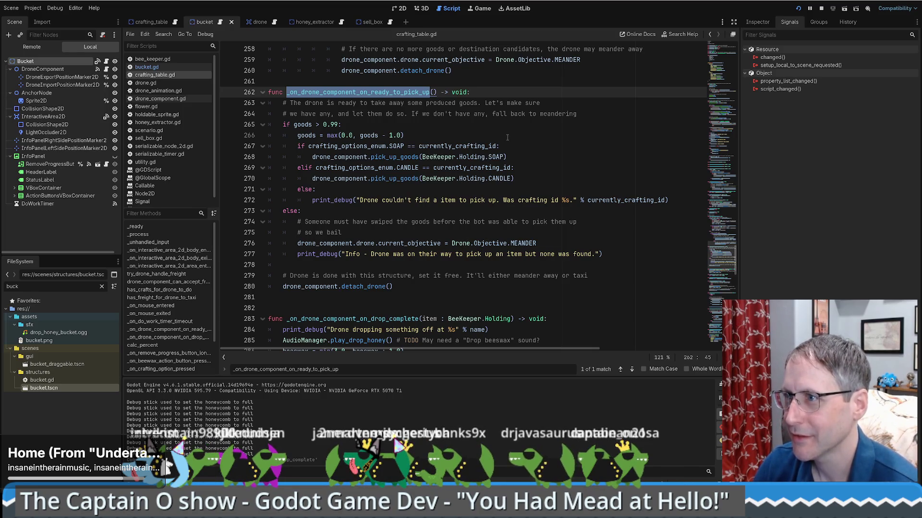
{"action": "key", "text": "ctrl+shift+f"}
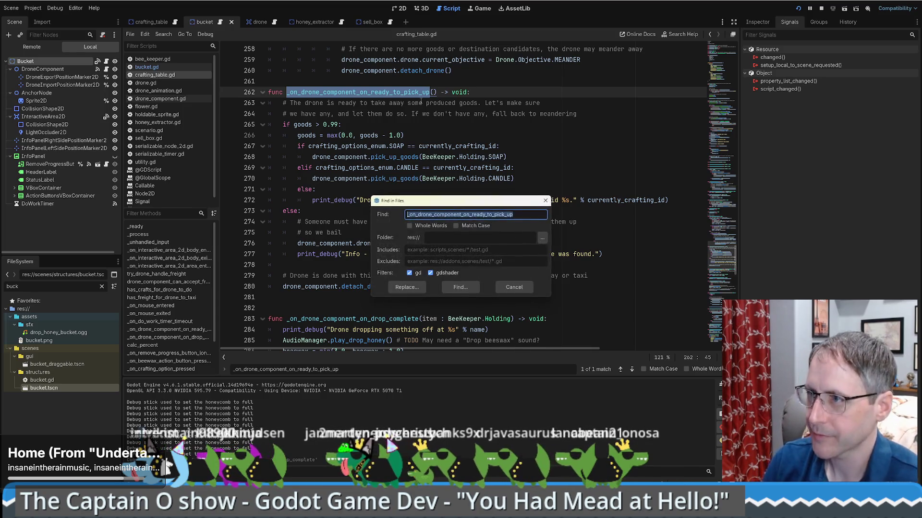
Step: Search the project for the pick-up handler and review the honey_extractor.gd and crafting_table.gd matches
{"action": "key", "text": "Return"}
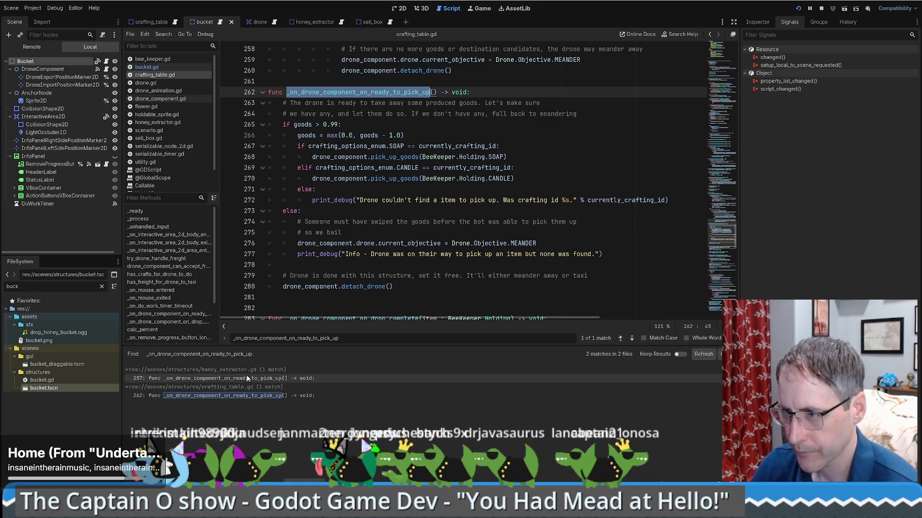
{"action": "left_click", "coordinate": [249, 378]}
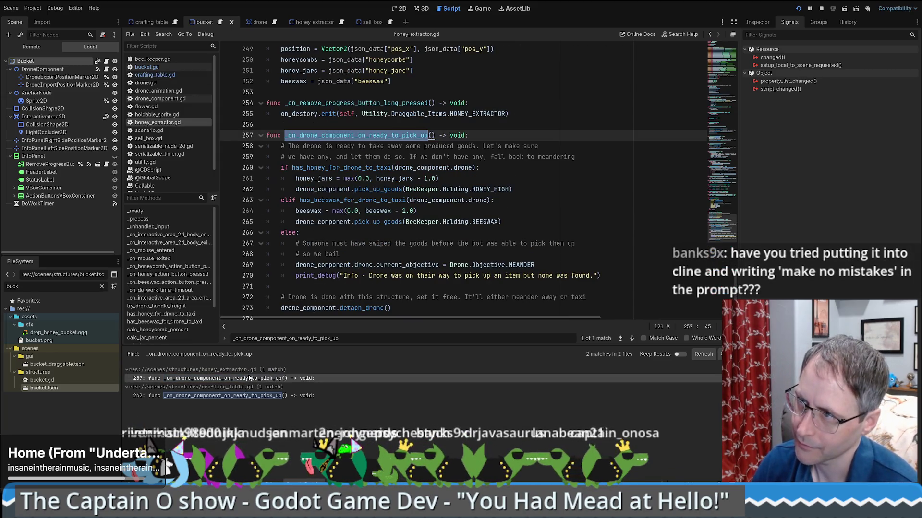
{"action": "left_click", "coordinate": [245, 395]}
{"action": "left_click", "coordinate": [249, 379]}
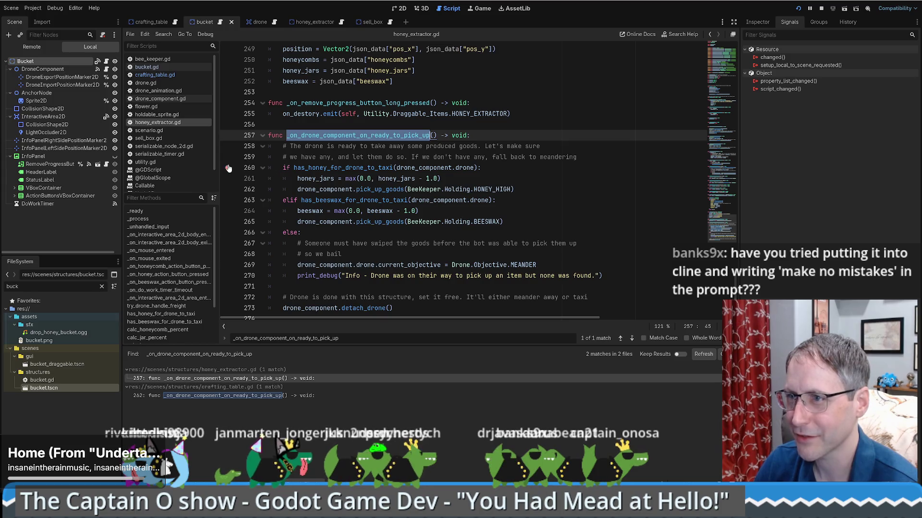
{"action": "left_click", "coordinate": [189, 397]}
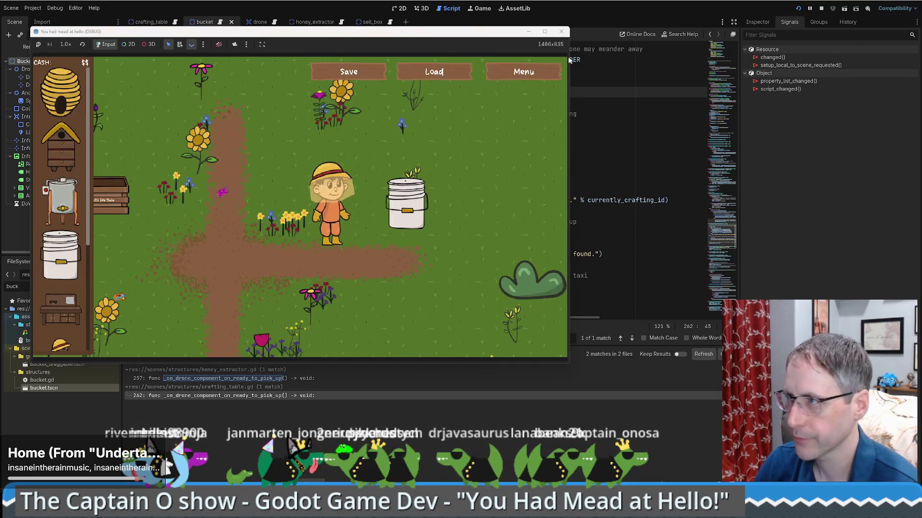
{"action": "left_click", "coordinate": [542, 74]}
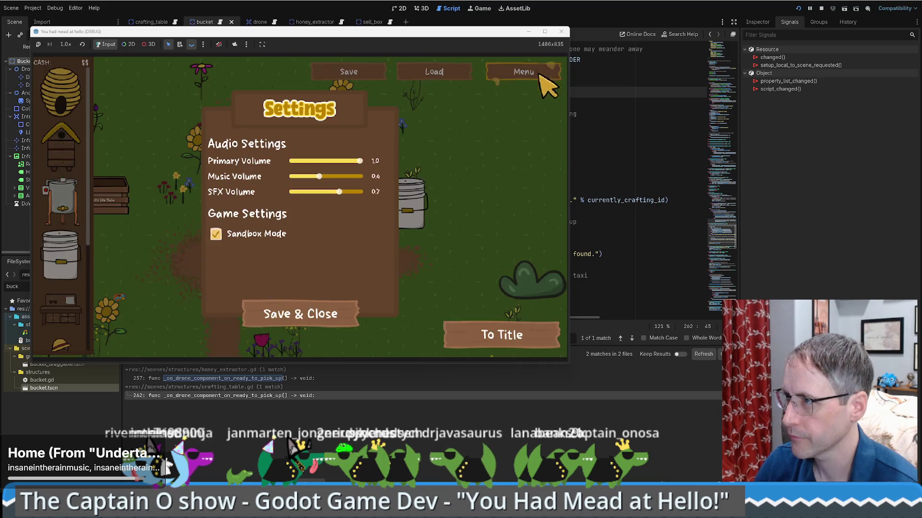
Step: Quit to title, start a new sandbox game, and place a Honey Extractor on the dirt path
{"action": "left_click", "coordinate": [523, 345]}
{"action": "left_click", "coordinate": [523, 345]}
{"action": "left_click", "coordinate": [309, 323]}
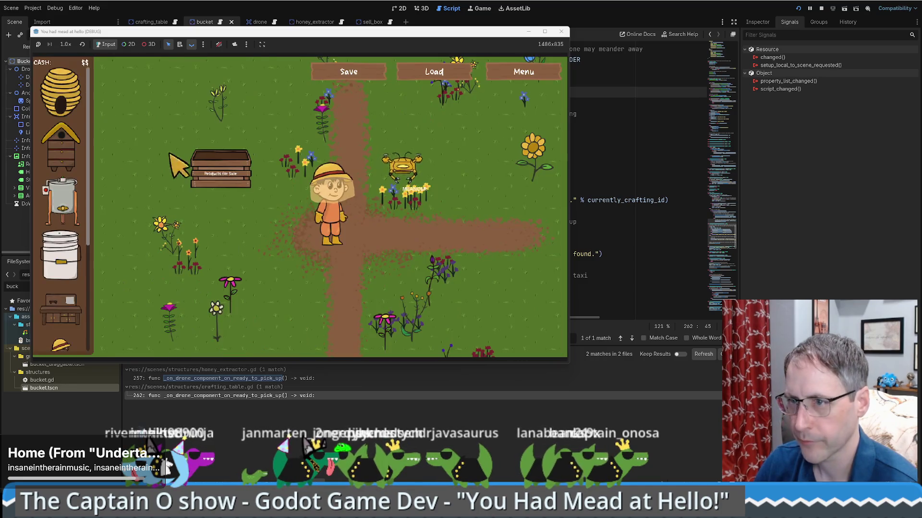
{"action": "mouse_move", "coordinate": [75, 202]}
{"action": "left_click_drag", "start_coordinate": [75, 203], "coordinate": [338, 276]}
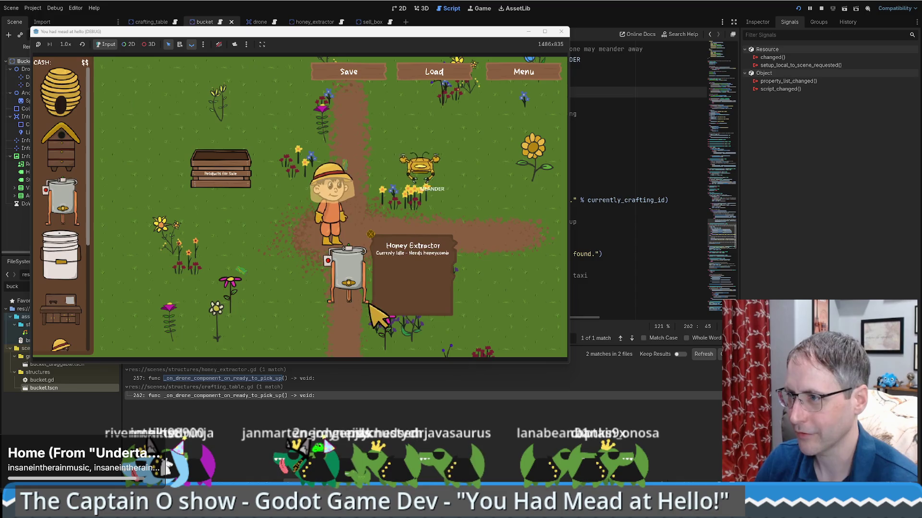
Step: Walk the player to the crafting table until its drone pick-up hits the line 265 breakpoint
{"action": "key", "text": "d"}
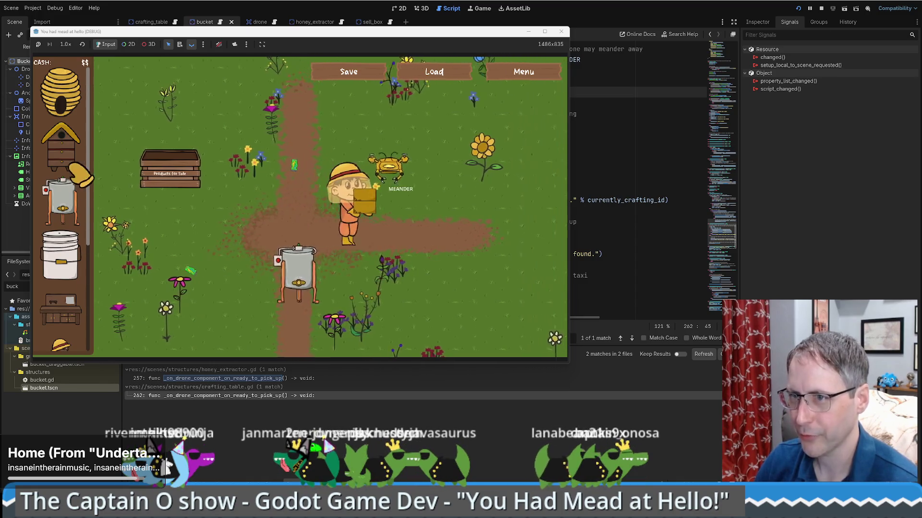
{"action": "left_click", "coordinate": [429, 210]}
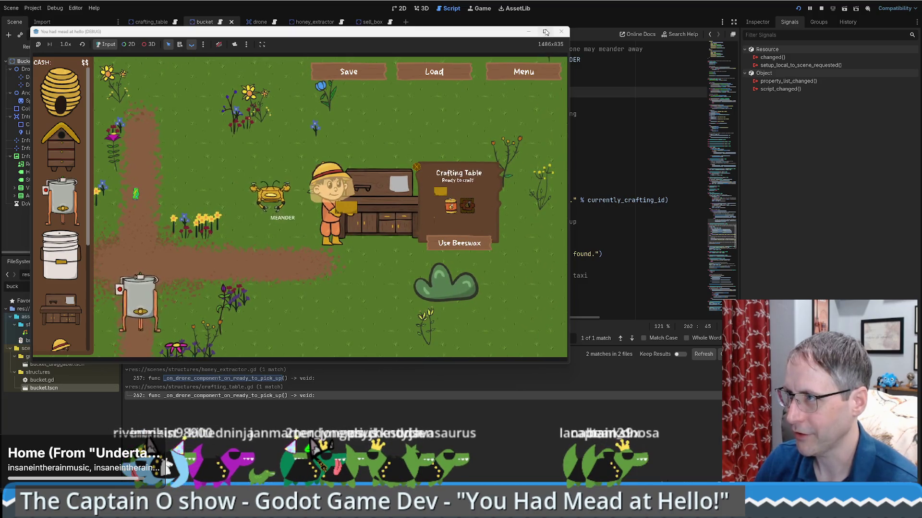
{"action": "key", "text": "F11"}
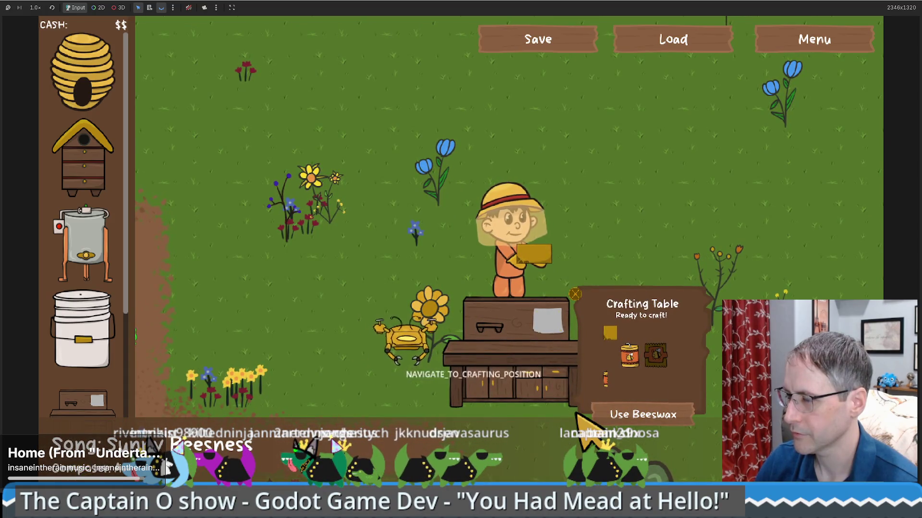
{"action": "left_click", "coordinate": [288, 282]}
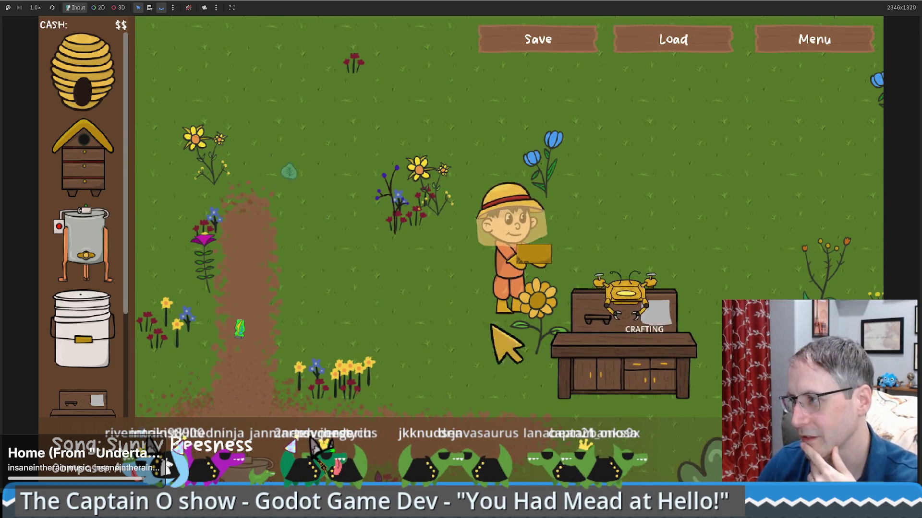
{"action": "key", "text": "d"}
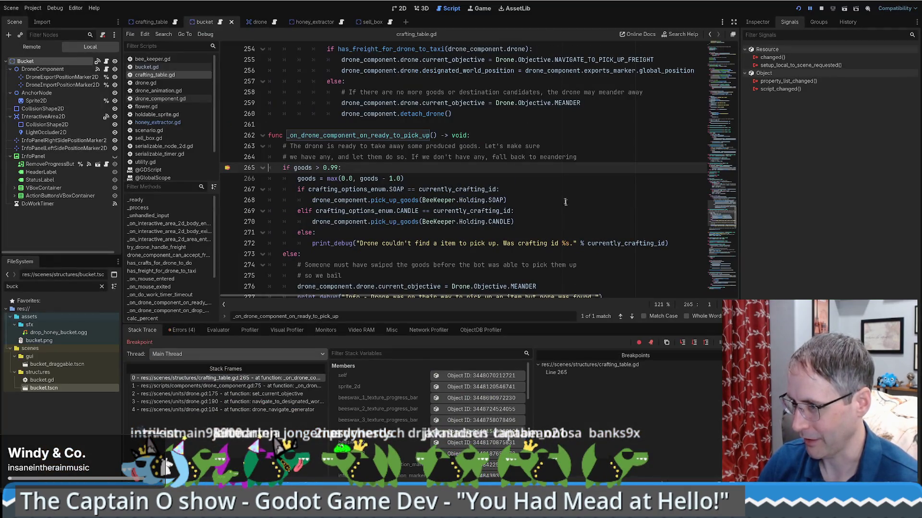
Step: Trace the paused call between drone_component.gd and crafting_table.gd, searching for on_ready_to_pick_up
{"action": "left_click", "coordinate": [240, 385]}
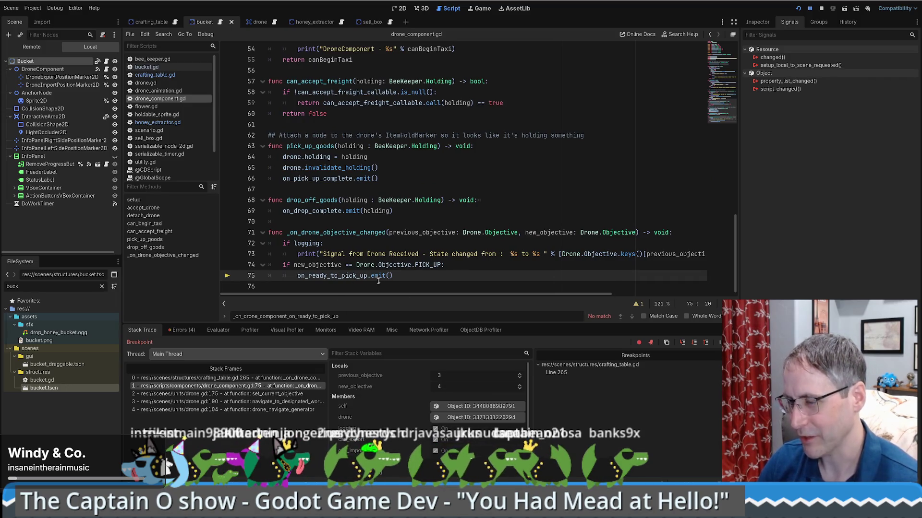
{"action": "left_click", "coordinate": [231, 378]}
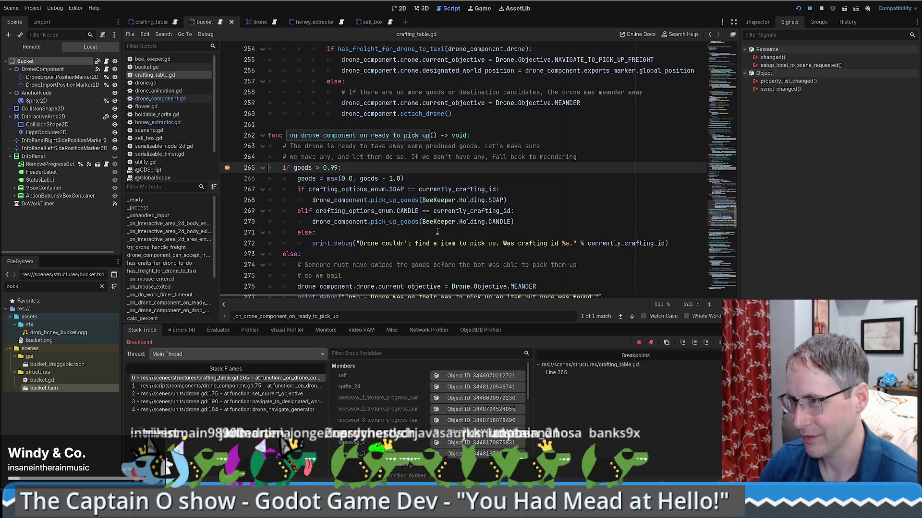
{"action": "double_click", "coordinate": [365, 135]}
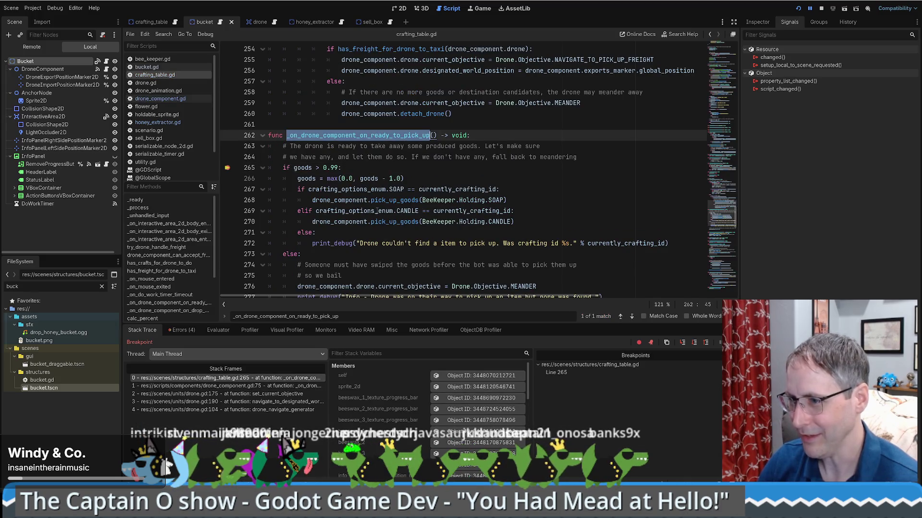
{"action": "left_click", "coordinate": [237, 386]}
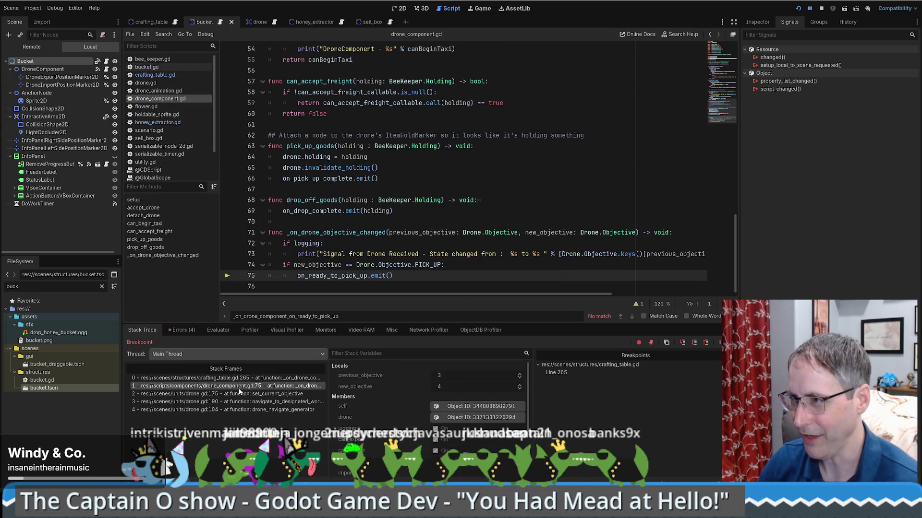
{"action": "double_click", "coordinate": [349, 277]}
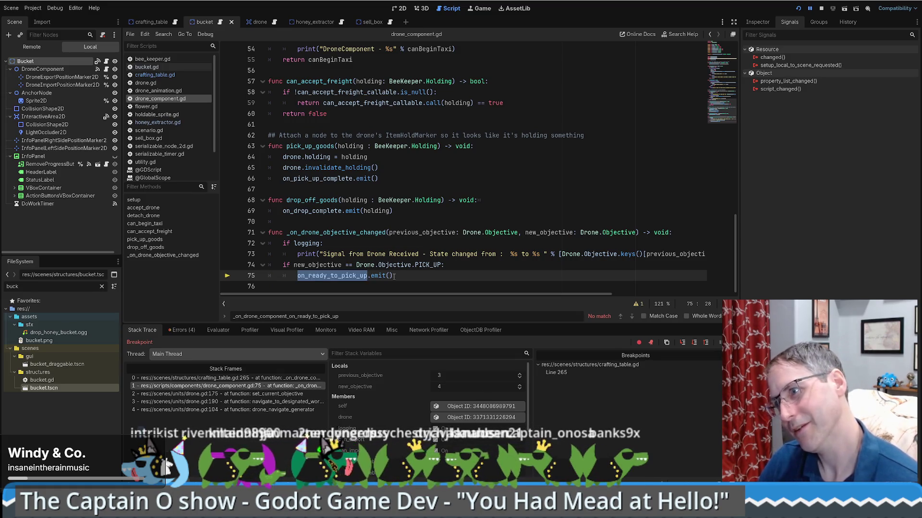
{"action": "key", "text": "ctrl+f"}
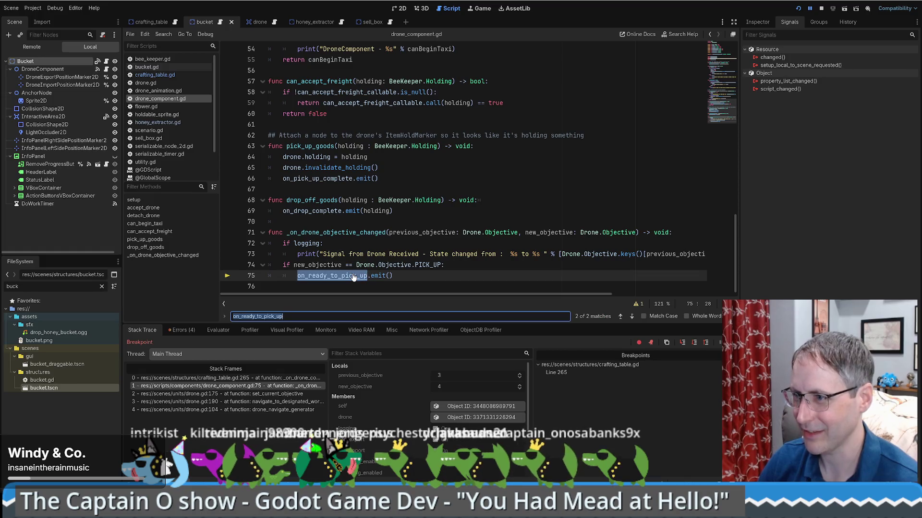
Step: Return to the crafting_table.gd handler on line 262 and switch to the crafting_table scene
{"action": "left_click", "coordinate": [256, 379]}
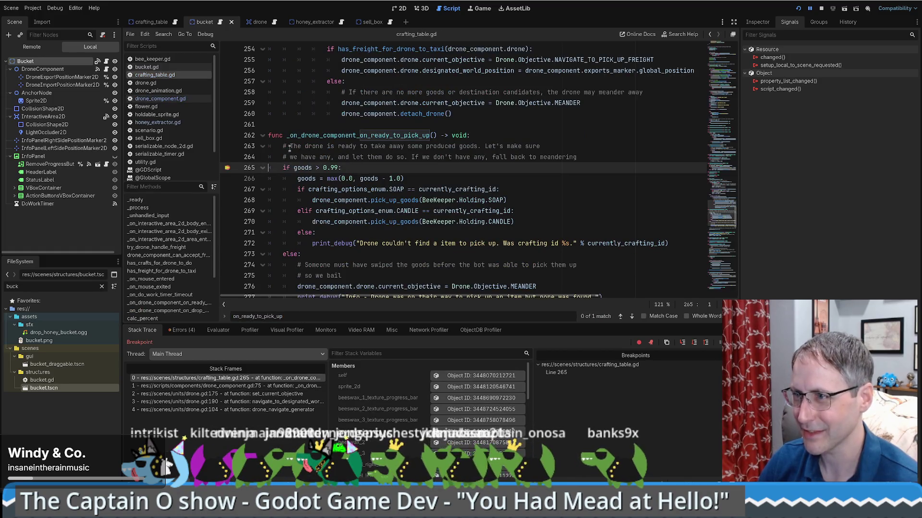
{"action": "left_click", "coordinate": [319, 135]}
{"action": "left_click", "coordinate": [358, 136]}
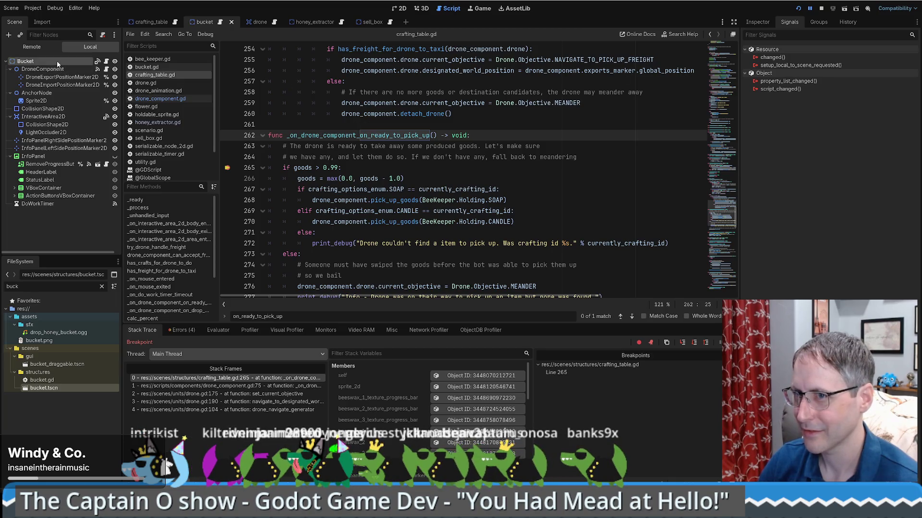
{"action": "left_click", "coordinate": [151, 23]}
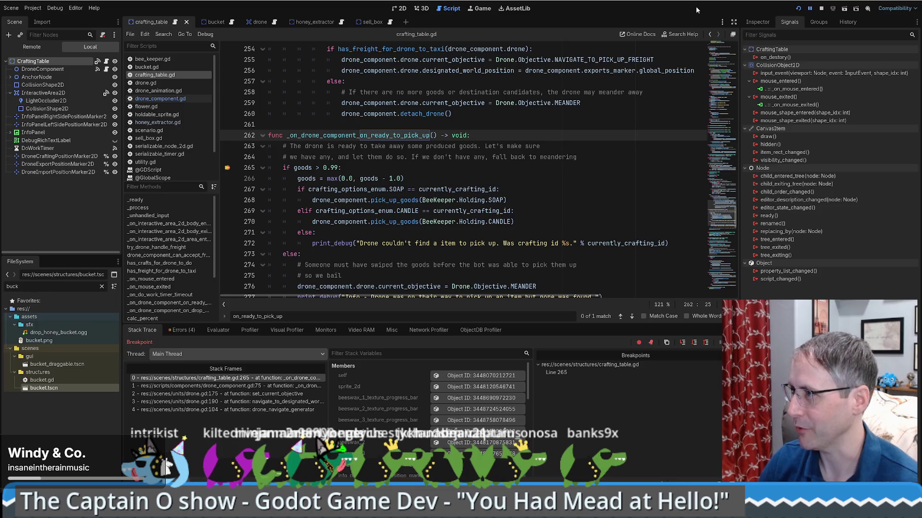
Step: Show DroneComponent's signals and jump to the connected _on_drone_component_on_ready_to_pick_up handler
{"action": "left_click", "coordinate": [48, 69]}
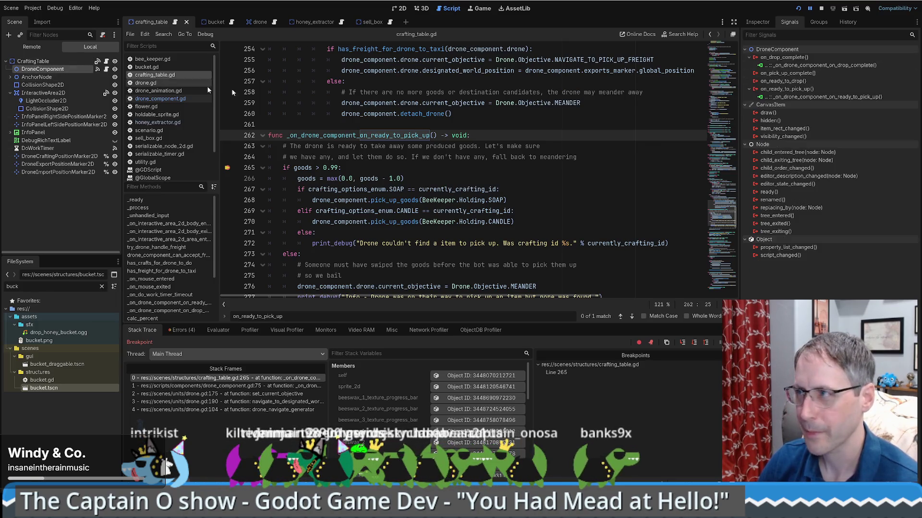
{"action": "double_click", "coordinate": [806, 98]}
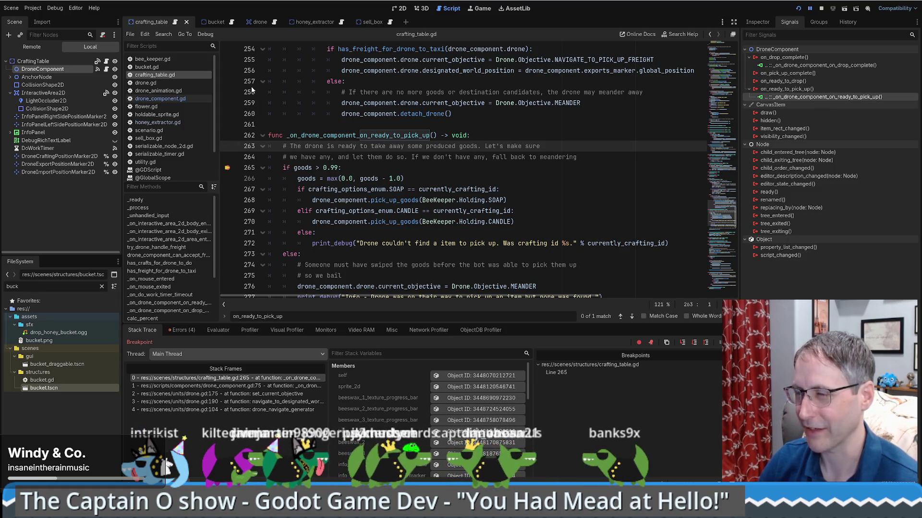
{"action": "scroll", "coordinate": [381, 156], "scroll_direction": "up", "scroll_amount": 6}
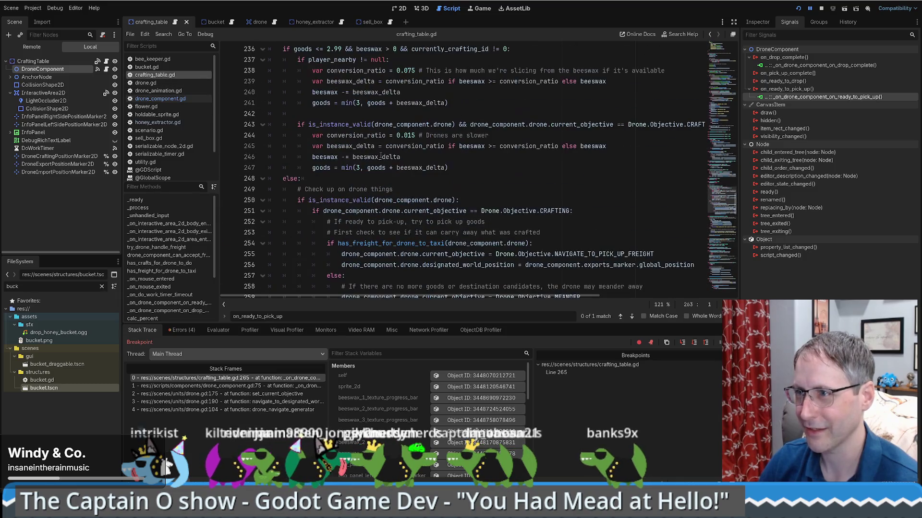
{"action": "scroll", "coordinate": [381, 156], "scroll_direction": "up", "scroll_amount": 3}
{"action": "scroll", "coordinate": [381, 160], "scroll_direction": "down", "scroll_amount": 14}
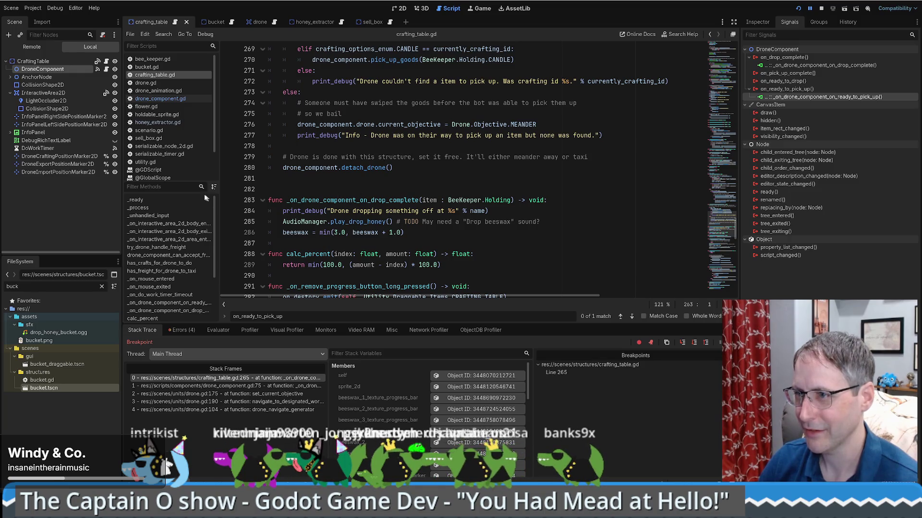
{"action": "scroll", "coordinate": [225, 159], "scroll_direction": "up", "scroll_amount": 7}
{"action": "scroll", "coordinate": [226, 120], "scroll_direction": "down", "scroll_amount": 4}
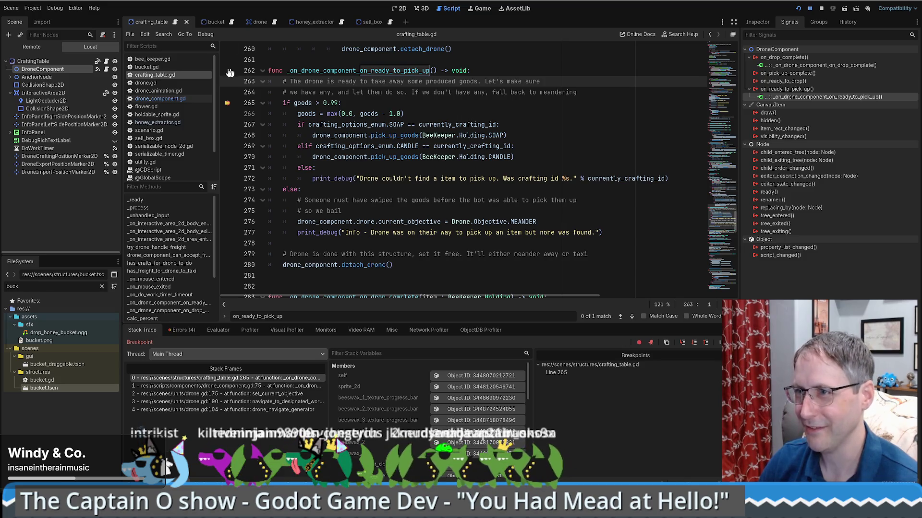
Step: Scroll through crafting_table.gd to review the pick-up handler code
{"action": "scroll", "coordinate": [454, 113], "scroll_direction": "up", "scroll_amount": 1}
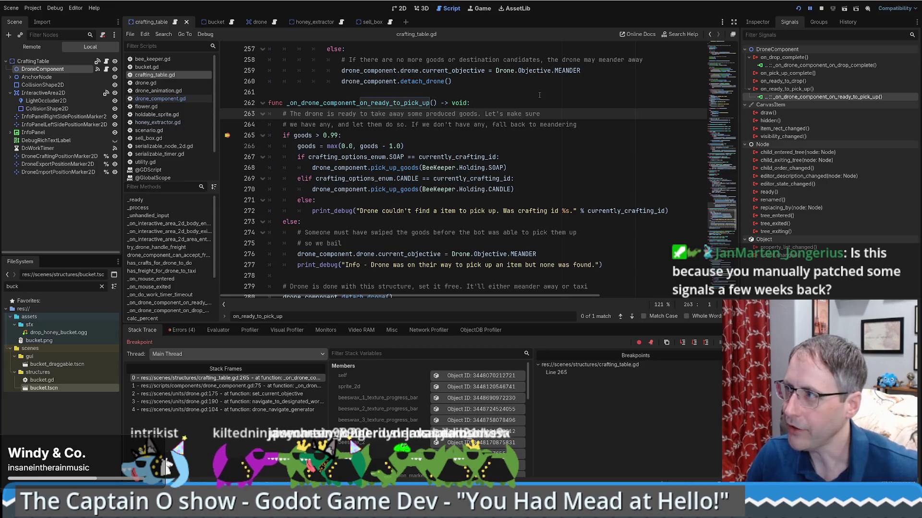
{"action": "scroll", "coordinate": [724, 218], "scroll_direction": "up", "scroll_amount": 3}
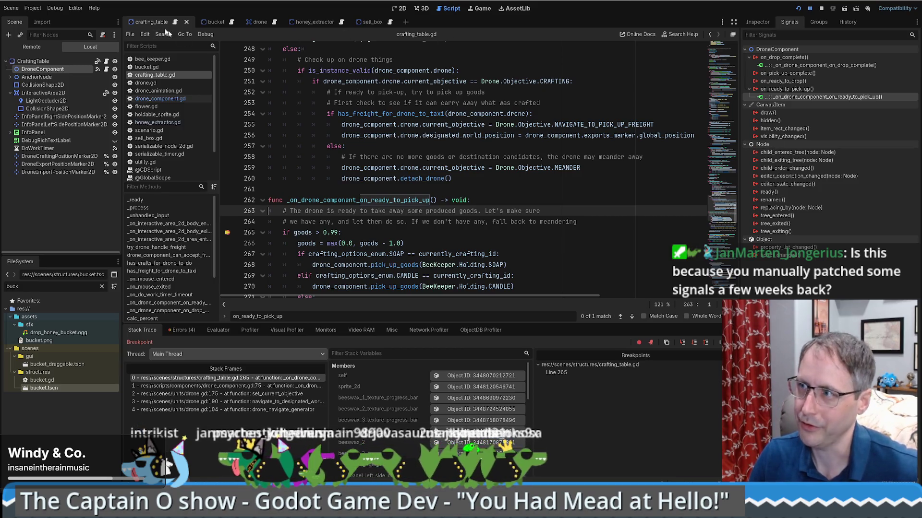
{"action": "left_click_drag", "start_coordinate": [720, 224], "coordinate": [721, 57]}
{"action": "scroll", "coordinate": [459, 214], "scroll_direction": "down", "scroll_amount": 15}
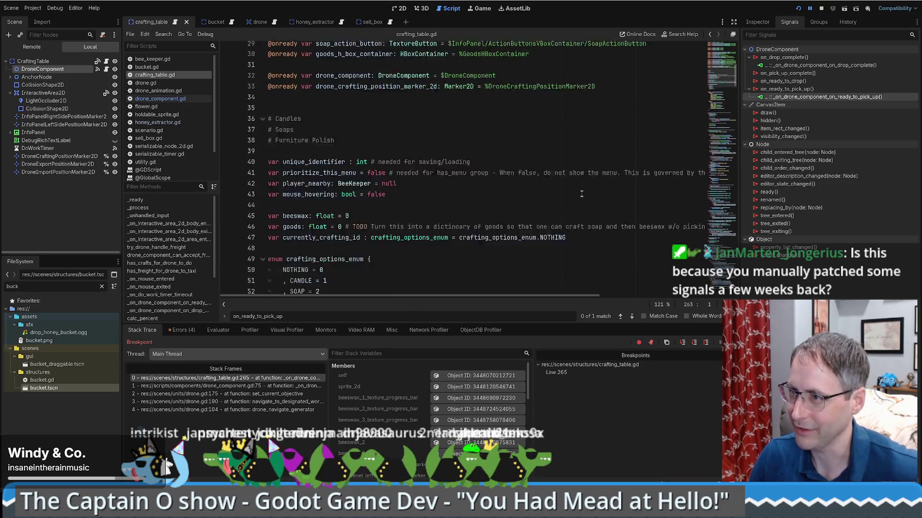
{"action": "scroll", "coordinate": [460, 215], "scroll_direction": "up", "scroll_amount": 5}
{"action": "scroll", "coordinate": [389, 209], "scroll_direction": "down", "scroll_amount": 15}
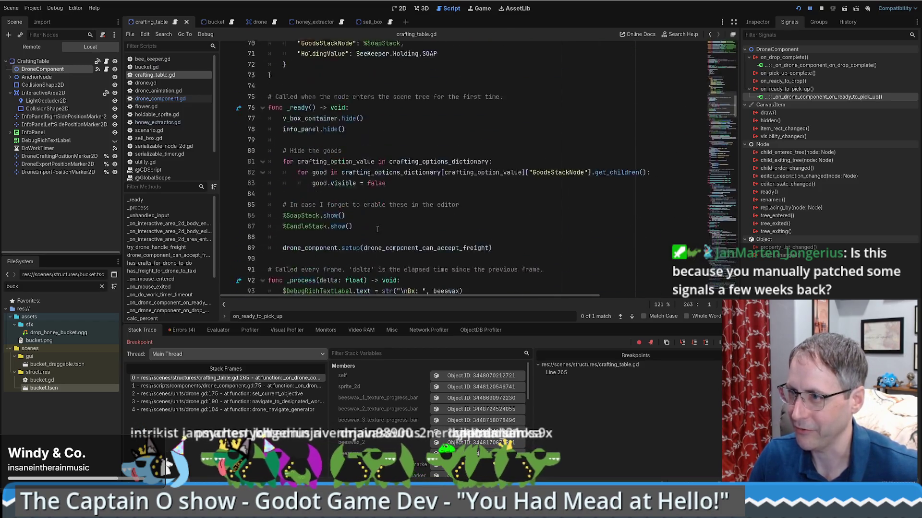
Step: Inspect the ready function's drone_component setup call on line 89, then return to the pick-up handler
{"action": "scroll", "coordinate": [389, 209], "scroll_direction": "up", "scroll_amount": 5}
{"action": "left_click_drag", "start_coordinate": [315, 101], "coordinate": [530, 252]}
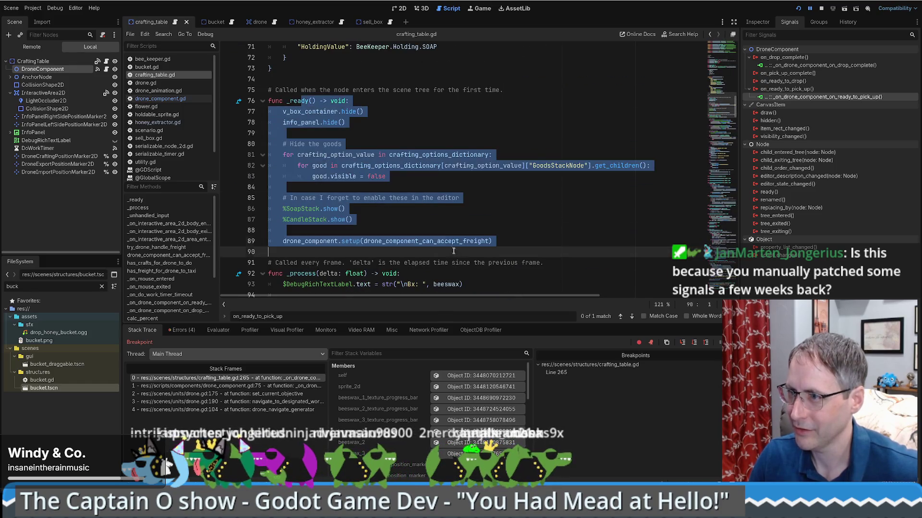
{"action": "left_click", "coordinate": [531, 239]}
{"action": "left_click_drag", "start_coordinate": [277, 246], "coordinate": [533, 246]}
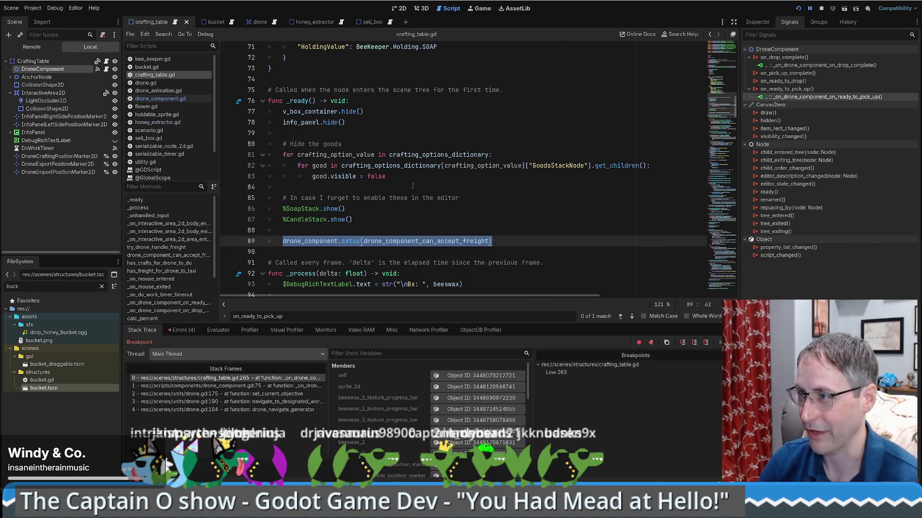
{"action": "key", "text": "alt+Left"}
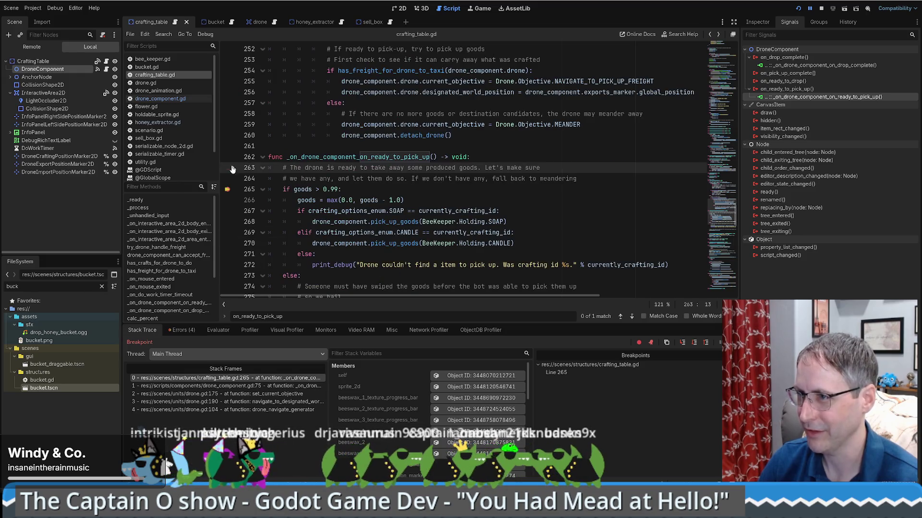
{"action": "key", "text": "alt+Left"}
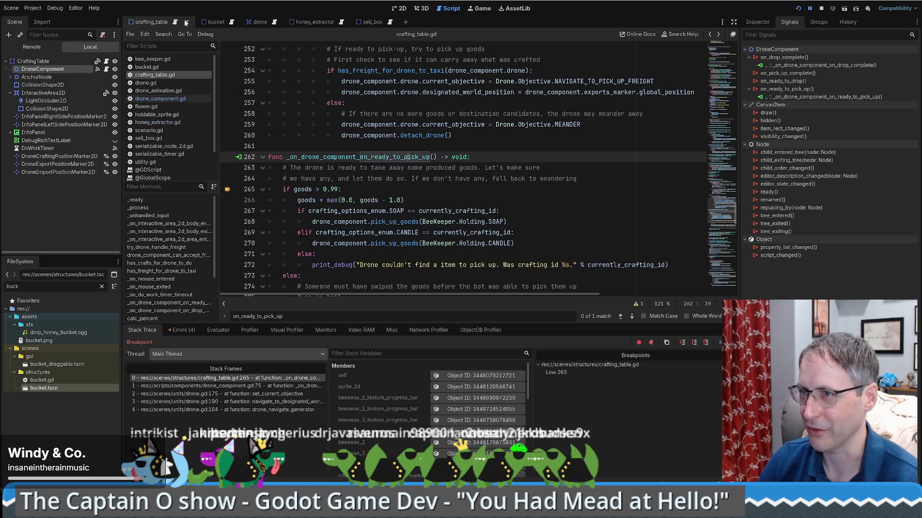
Step: Confirm the pick-up handler's only signal connection and remove the line-265 breakpoint
{"action": "left_click", "coordinate": [239, 157]}
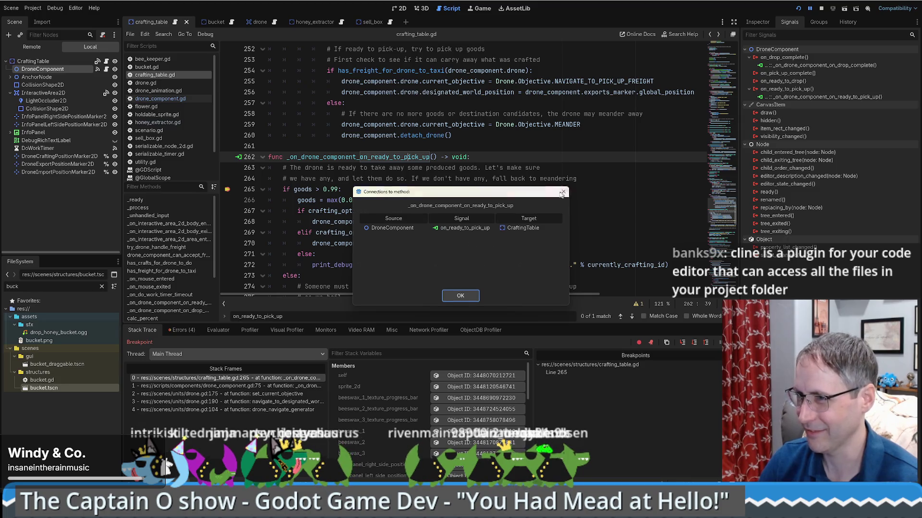
{"action": "left_click", "coordinate": [562, 193]}
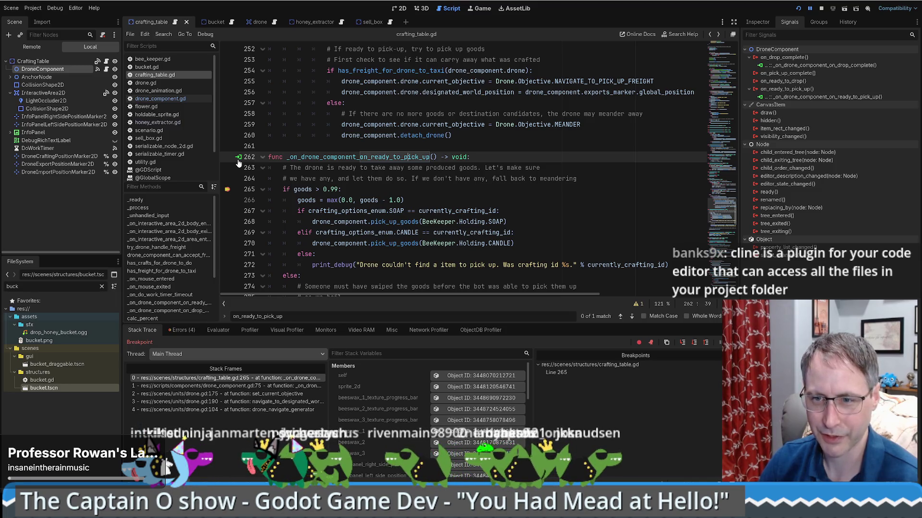
{"action": "left_click", "coordinate": [348, 150]}
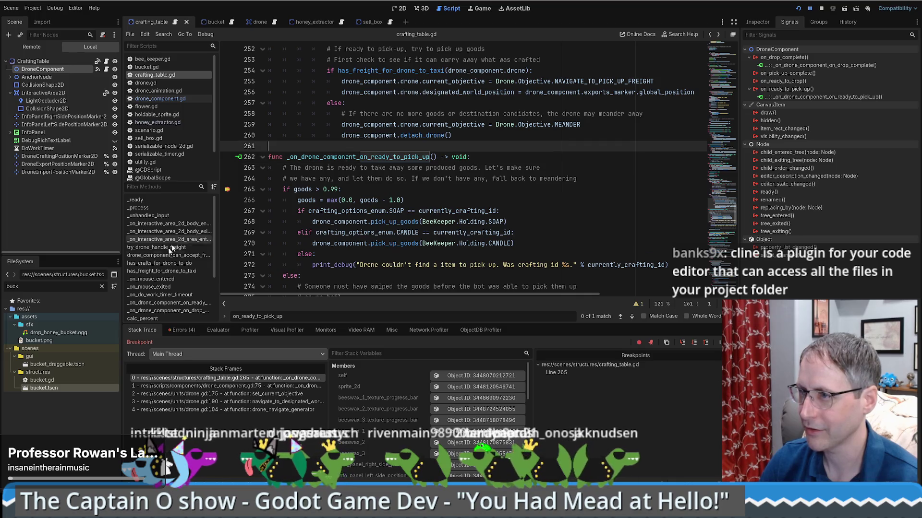
{"action": "left_click", "coordinate": [554, 152]}
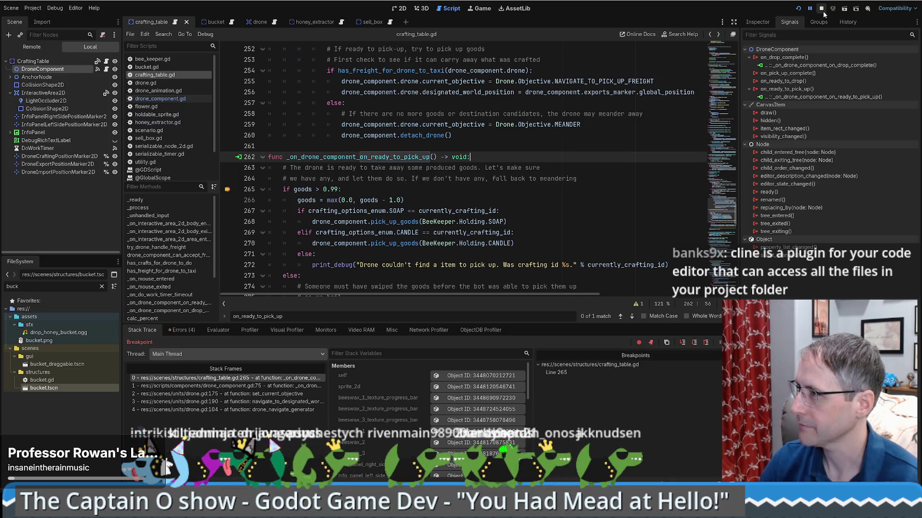
{"action": "left_click", "coordinate": [227, 189]}
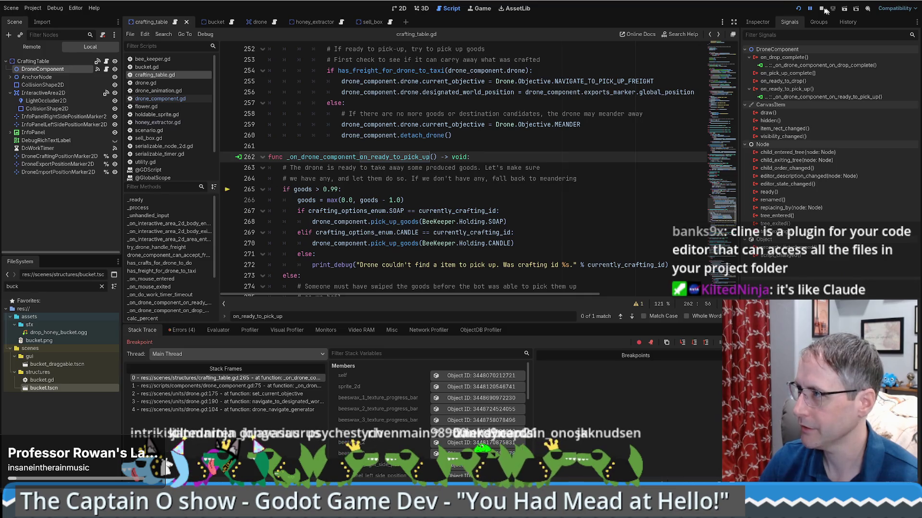
Step: Resume the paused game with F12, leave fullscreen, and bring the script editor back
{"action": "key", "text": "F12"}
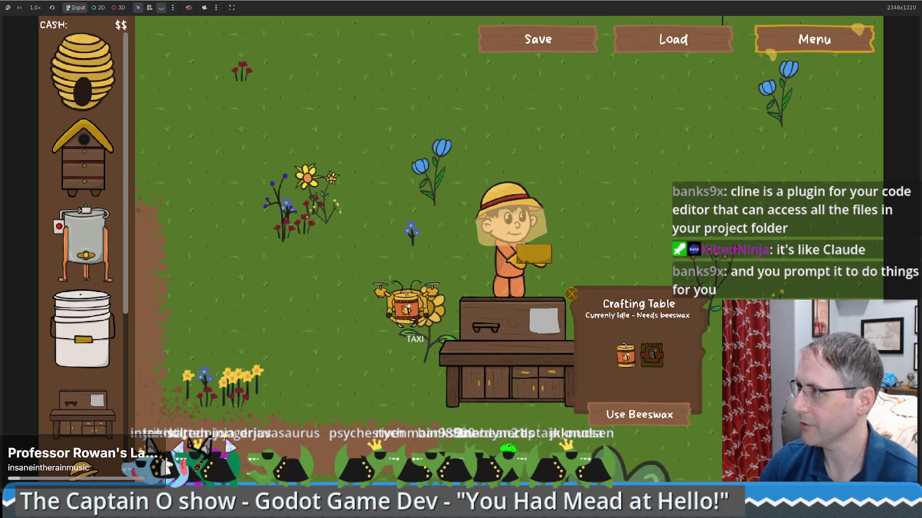
{"action": "key", "text": "super+Down"}
{"action": "key", "text": "super+Down"}
{"action": "left_click", "coordinate": [335, 157]}
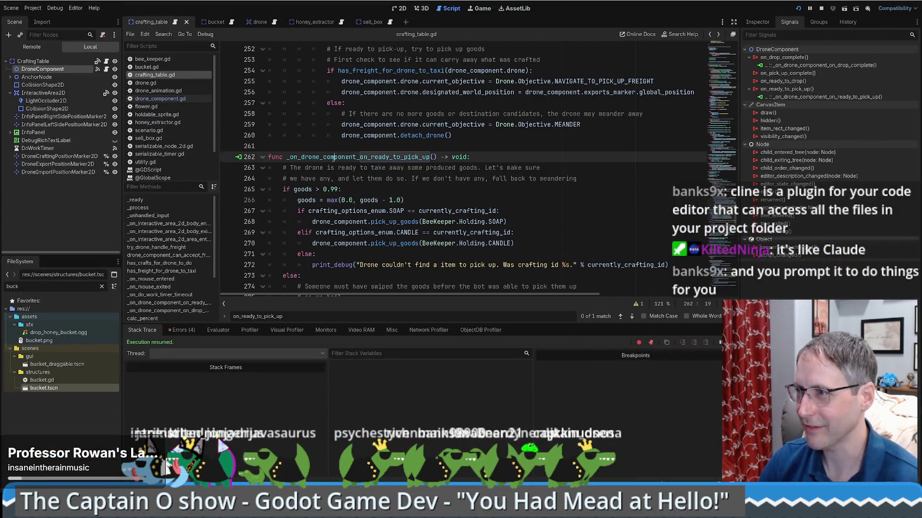
Step: Open bucket.gd, return to the crafting_table scene, and switch over to the Obsidian notes
{"action": "left_click", "coordinate": [211, 22]}
{"action": "left_click", "coordinate": [220, 22]}
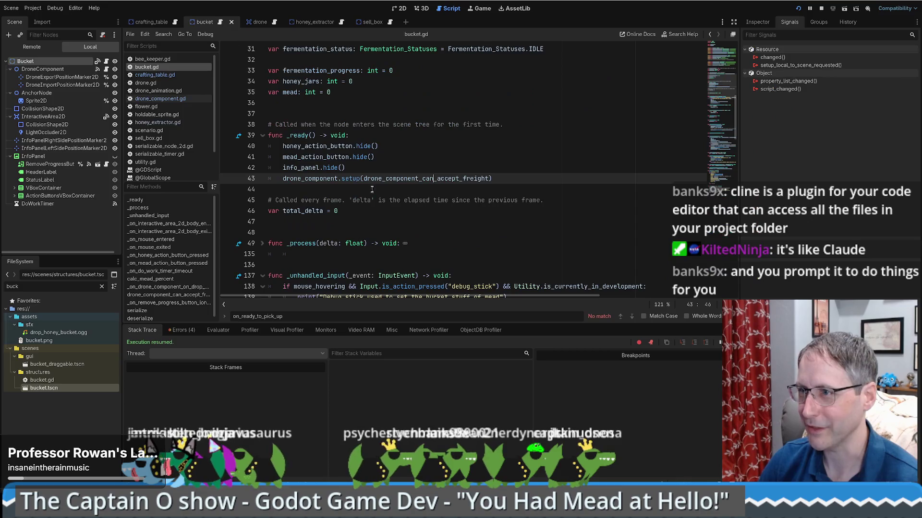
{"action": "mouse_move", "coordinate": [726, 91]}
{"action": "left_mouse_down"}
{"action": "mouse_move", "coordinate": [725, 103]}
{"action": "mouse_move", "coordinate": [719, 61]}
{"action": "left_mouse_up"}
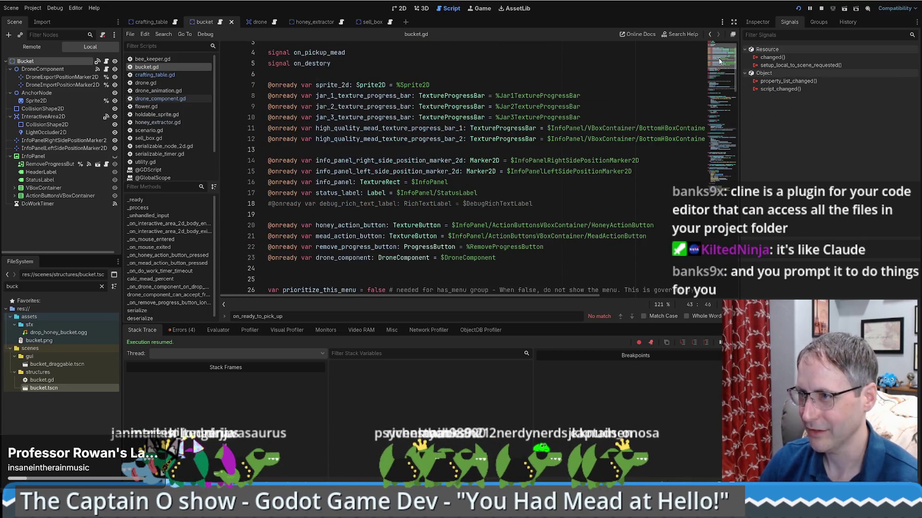
{"action": "left_click", "coordinate": [162, 19]}
{"action": "key", "text": "alt+Tab"}
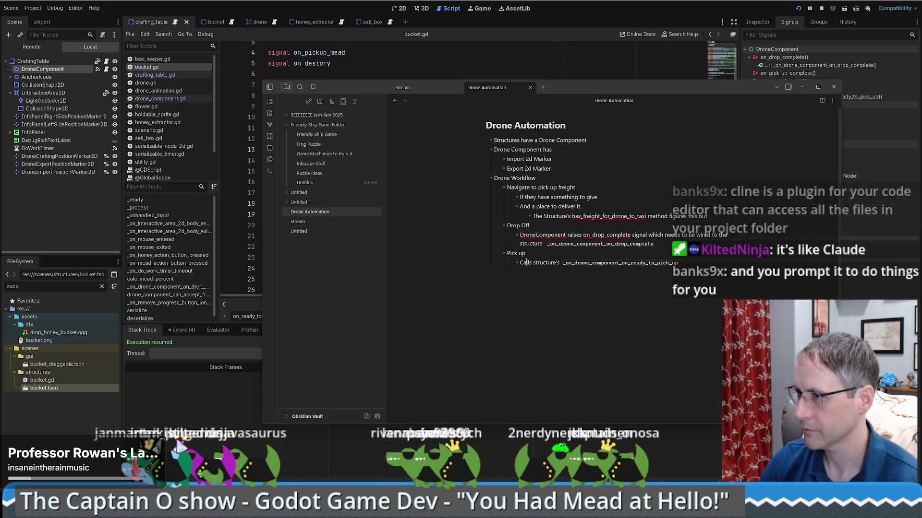
Step: Rewrite the Pick up bullet as 'DroneComponent raises `on_ready_to_pick_up` which calls…' and return to Godot
{"action": "double_click", "coordinate": [542, 235]}
{"action": "key", "text": "ctrl+c"}
{"action": "left_click", "coordinate": [520, 262]}
{"action": "key", "text": "ctrl+v"}
{"action": "type", "text": "raises"}
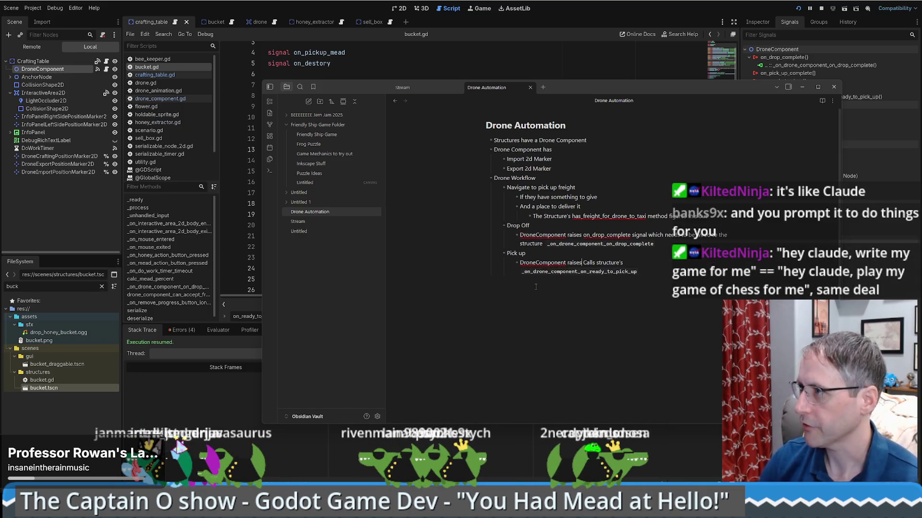
{"action": "left_click_drag", "start_coordinate": [715, 88], "coordinate": [665, 118]}
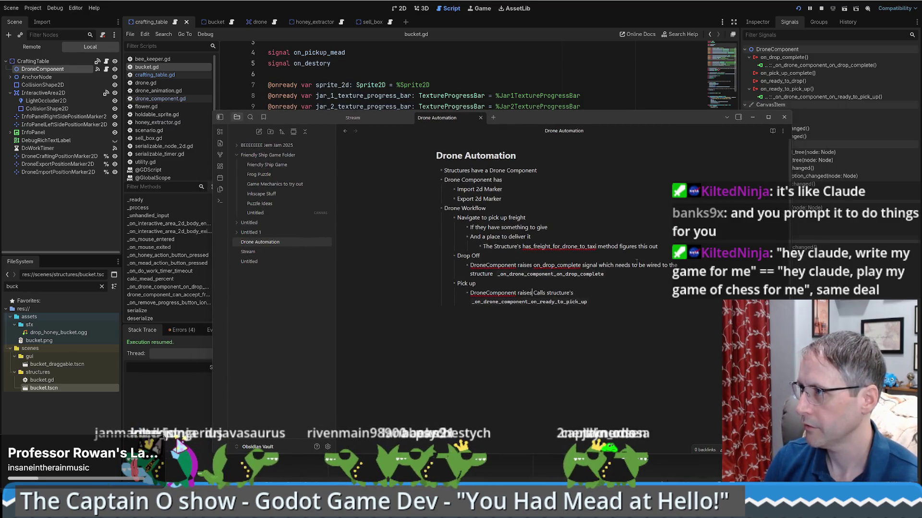
{"action": "type", "text": "`on_re"}
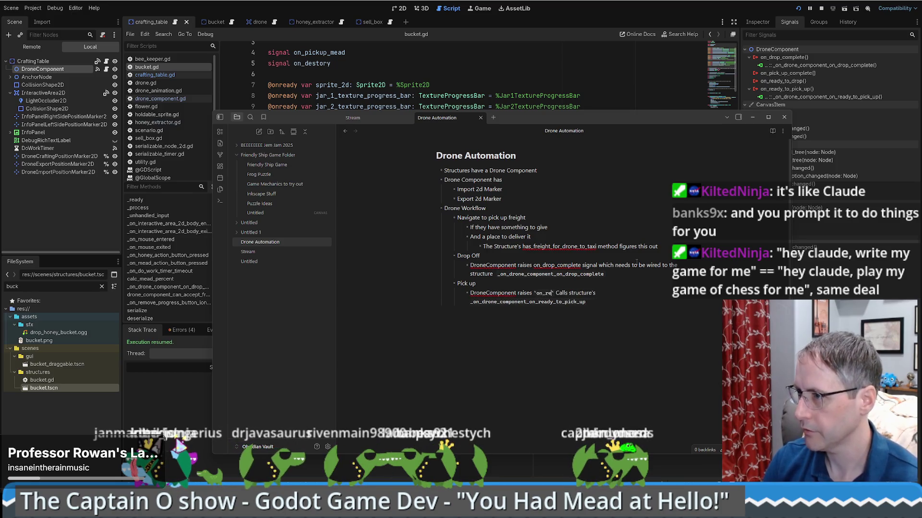
{"action": "type", "text": "ady"}
{"action": "type", "text": "_to_pick_up"}
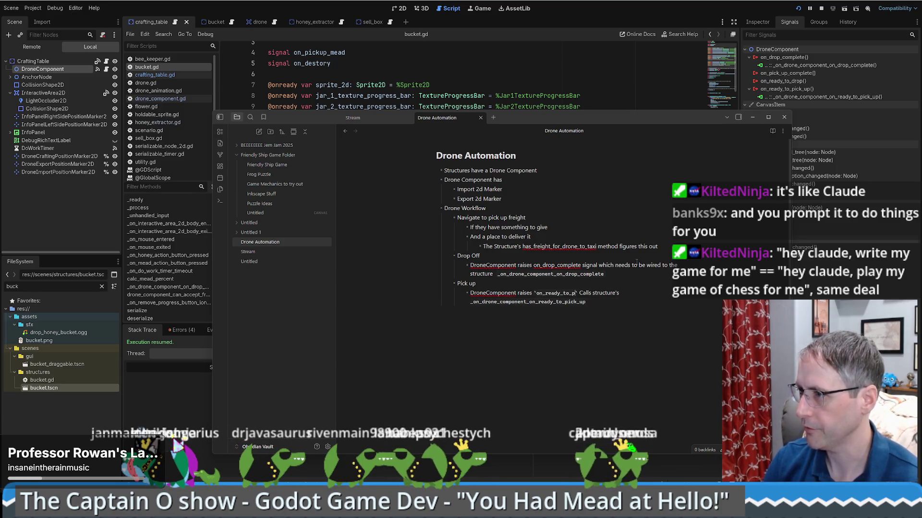
{"action": "type", "text": "`"}
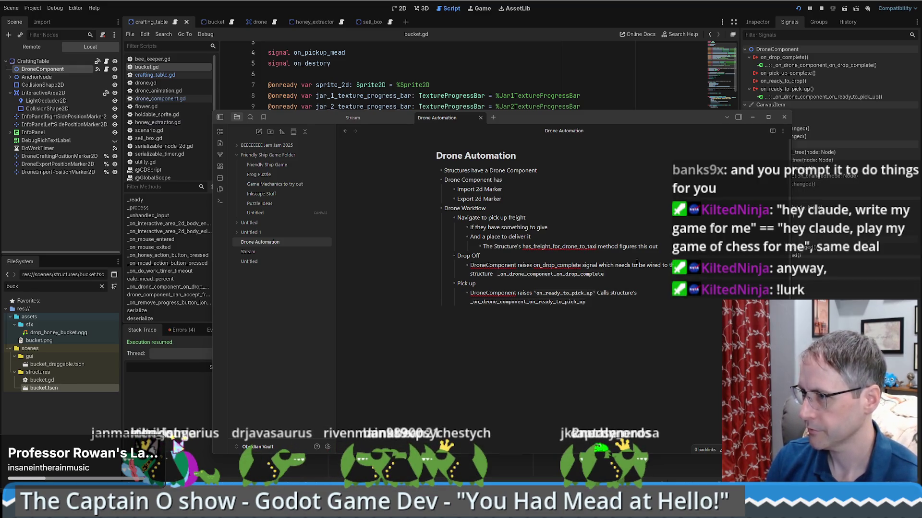
{"action": "type", "text": " which"}
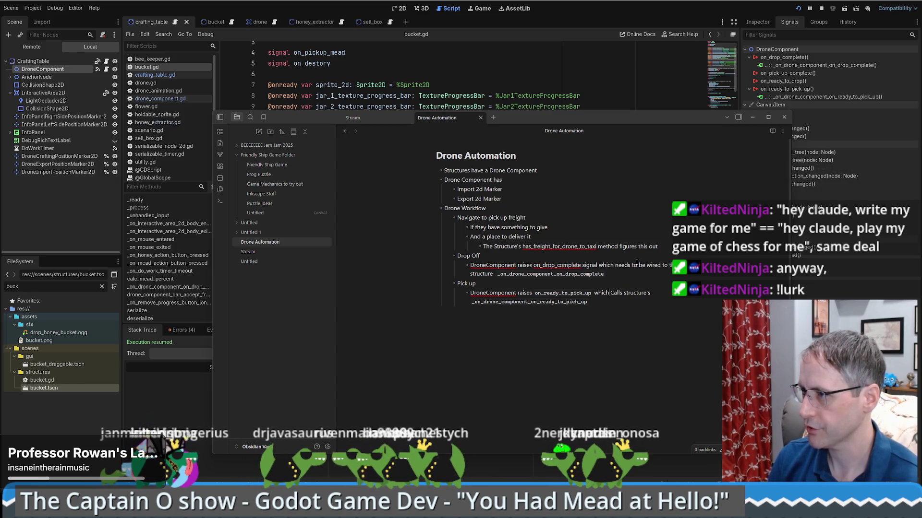
{"action": "key", "text": "BackSpace"}
{"action": "type", "text": "c"}
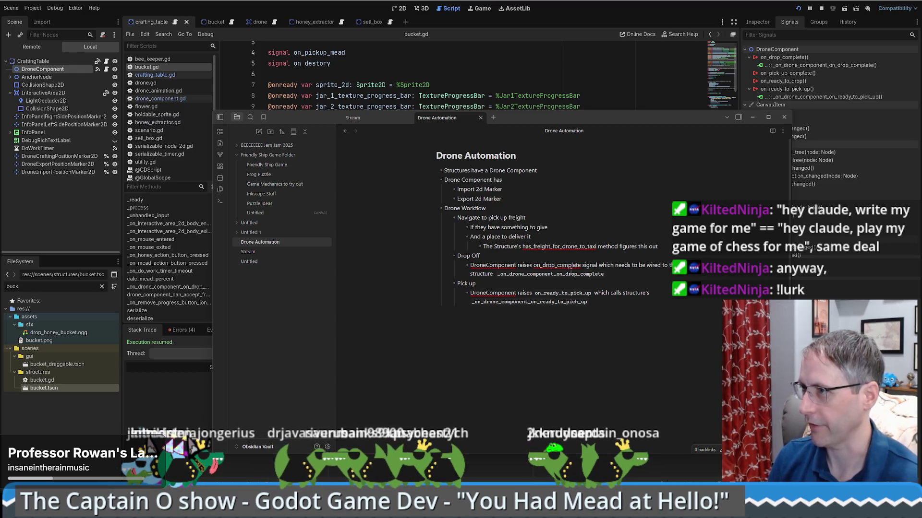
{"action": "key", "text": "alt+Tab"}
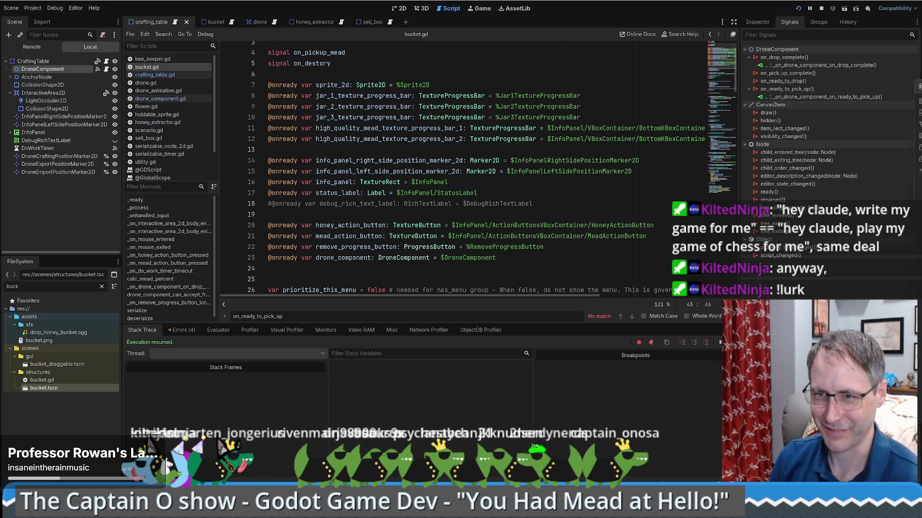
Step: From bucket.gd's drone_component, jump to the crafting table's pick-up handler and select its code
{"action": "left_click", "coordinate": [411, 258]}
{"action": "scroll", "coordinate": [435, 252], "scroll_direction": "down", "scroll_amount": 5}
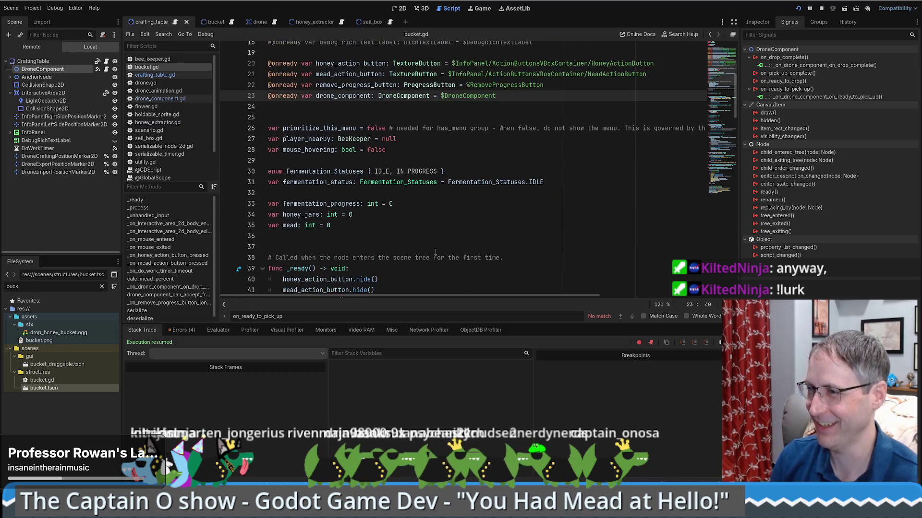
{"action": "scroll", "coordinate": [435, 252], "scroll_direction": "up", "scroll_amount": 6}
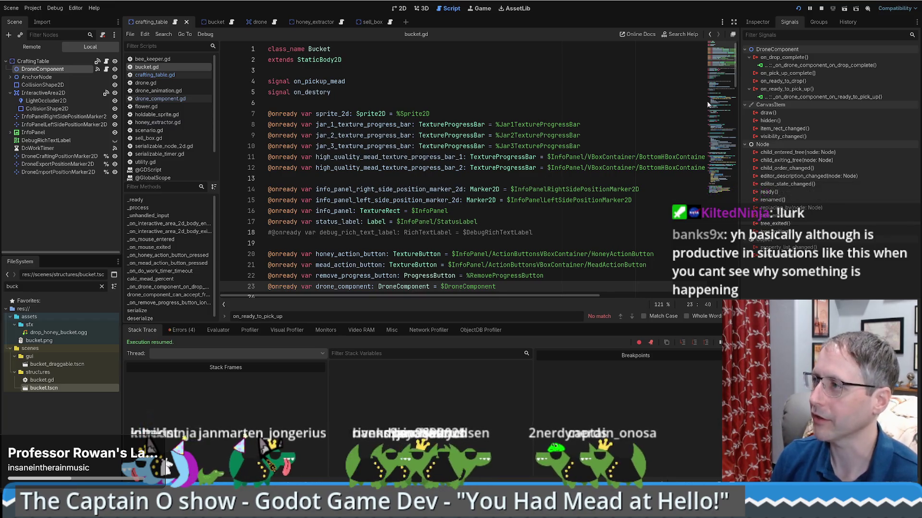
{"action": "scroll", "coordinate": [607, 140], "scroll_direction": "down", "scroll_amount": 4}
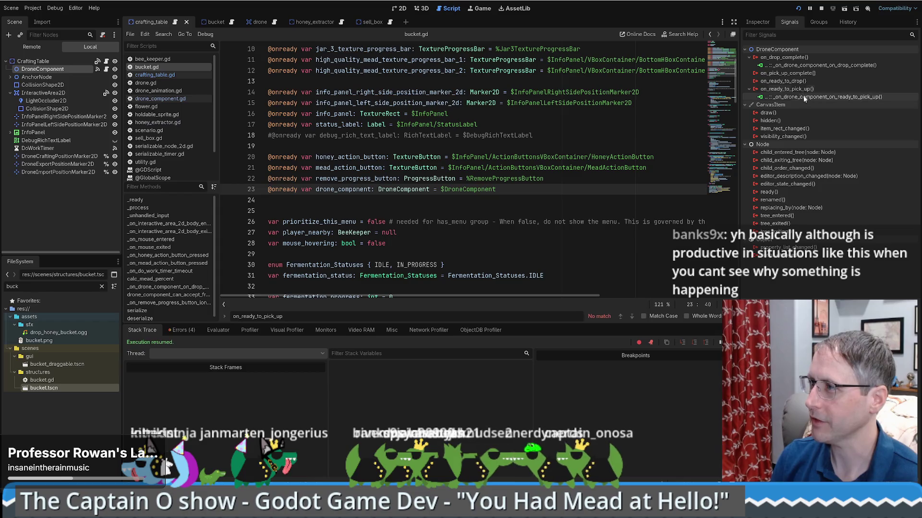
{"action": "double_click", "coordinate": [803, 96]}
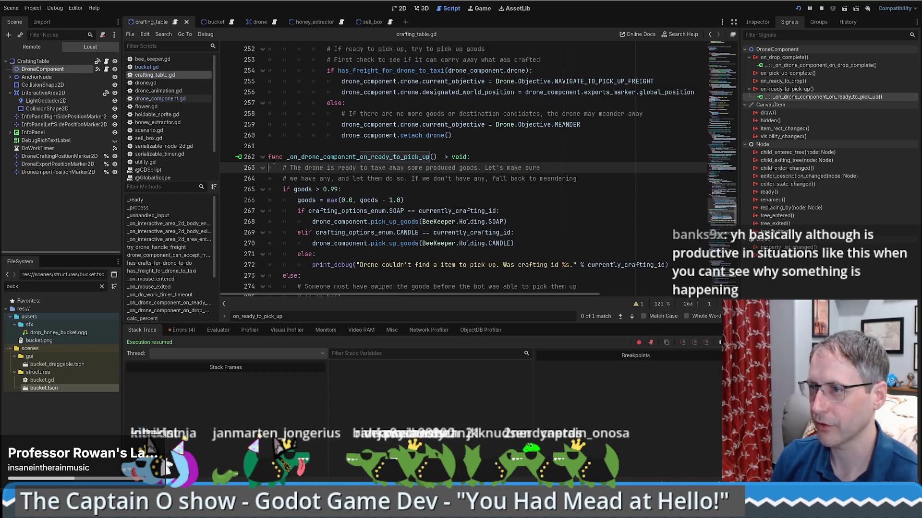
{"action": "mouse_move", "coordinate": [269, 157]}
{"action": "left_mouse_down"}
{"action": "mouse_move", "coordinate": [475, 160]}
{"action": "mouse_move", "coordinate": [474, 220]}
{"action": "left_mouse_up"}
{"action": "scroll", "coordinate": [475, 160], "scroll_direction": "down", "scroll_amount": 1}
{"action": "scroll", "coordinate": [474, 182], "scroll_direction": "down", "scroll_amount": 3}
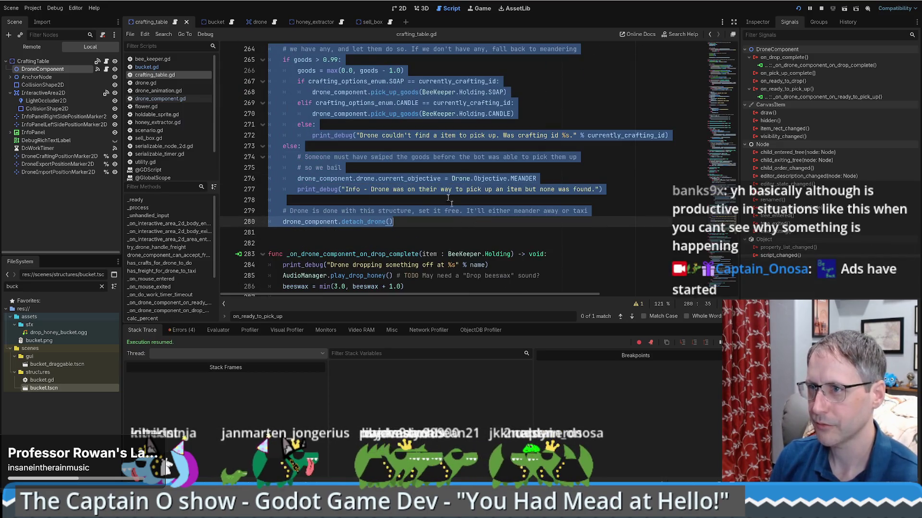
Step: Back in bucket.gd, place the cursor below drone_component_can_accept_freight at line 211
{"action": "key", "text": "ctrl+shift+comma"}
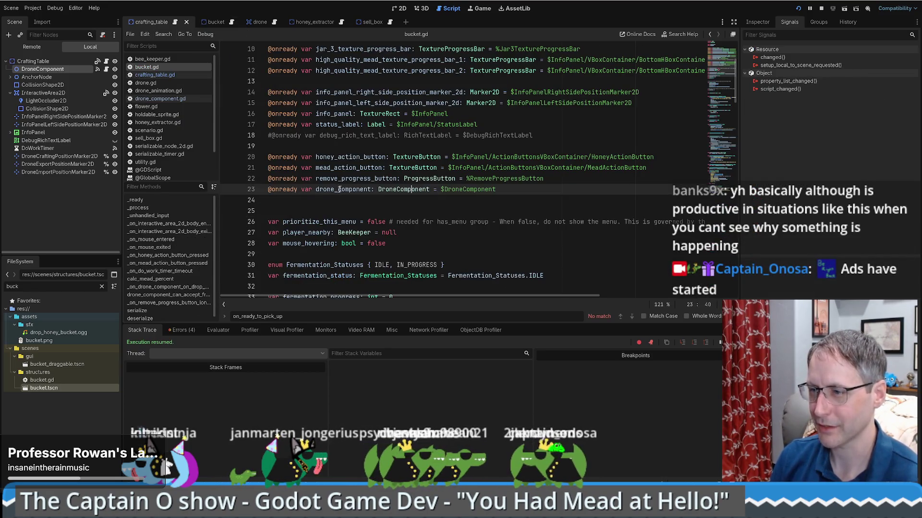
{"action": "left_click", "coordinate": [722, 85]}
{"action": "left_click_drag", "start_coordinate": [722, 85], "coordinate": [732, 147]}
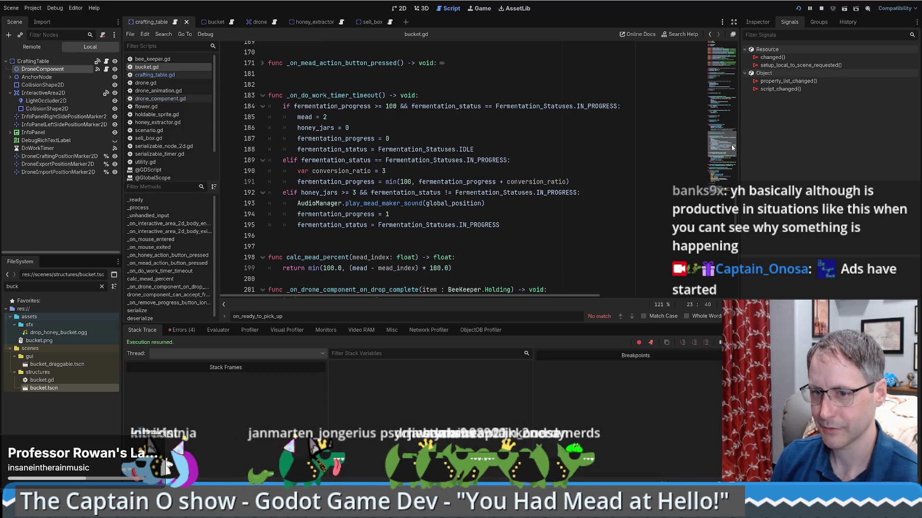
{"action": "mouse_move", "coordinate": [731, 145]}
{"action": "left_mouse_down"}
{"action": "mouse_move", "coordinate": [734, 163]}
{"action": "mouse_move", "coordinate": [741, 154]}
{"action": "left_mouse_up"}
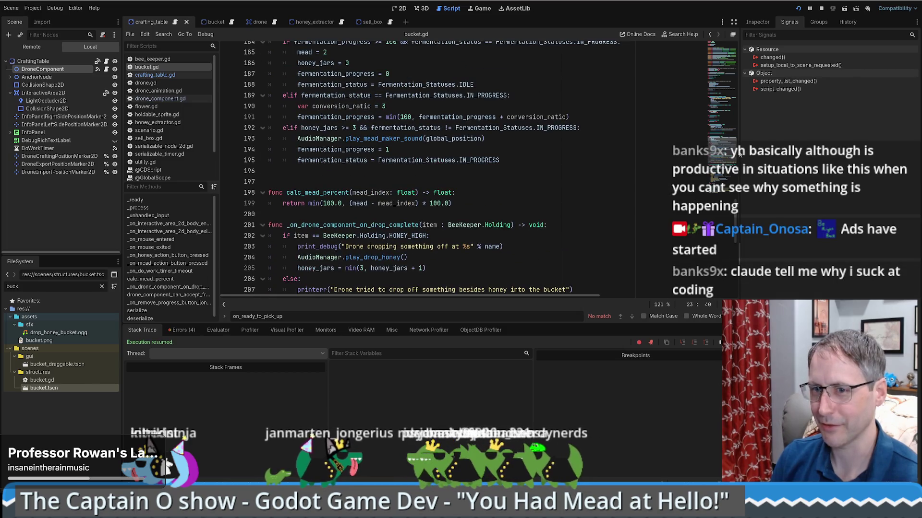
{"action": "scroll", "coordinate": [320, 199], "scroll_direction": "down", "scroll_amount": 7}
{"action": "scroll", "coordinate": [321, 198], "scroll_direction": "up", "scroll_amount": 5}
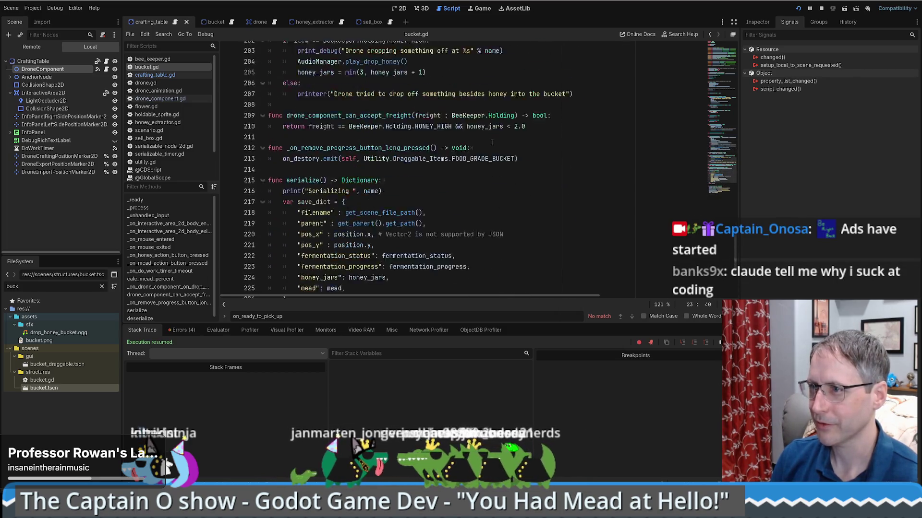
{"action": "scroll", "coordinate": [313, 210], "scroll_direction": "down", "scroll_amount": 1}
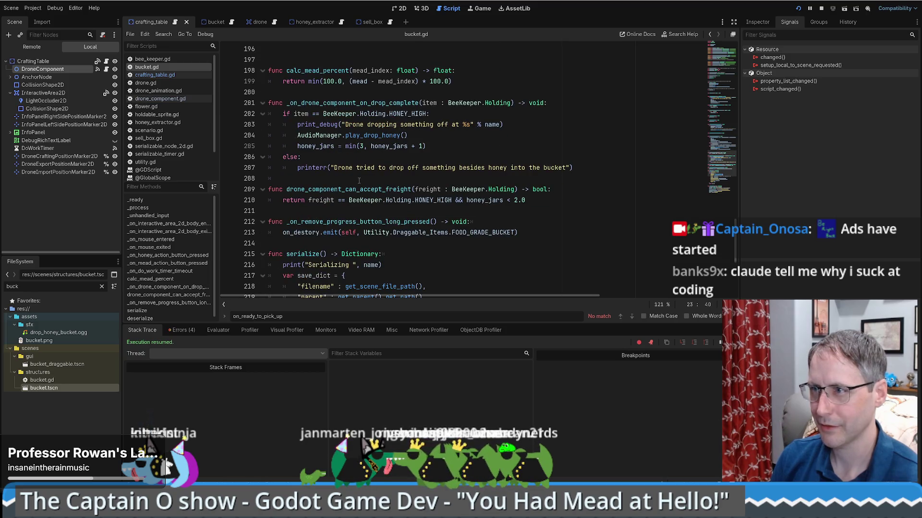
{"action": "scroll", "coordinate": [360, 179], "scroll_direction": "up", "scroll_amount": 5}
{"action": "scroll", "coordinate": [361, 179], "scroll_direction": "up", "scroll_amount": 4}
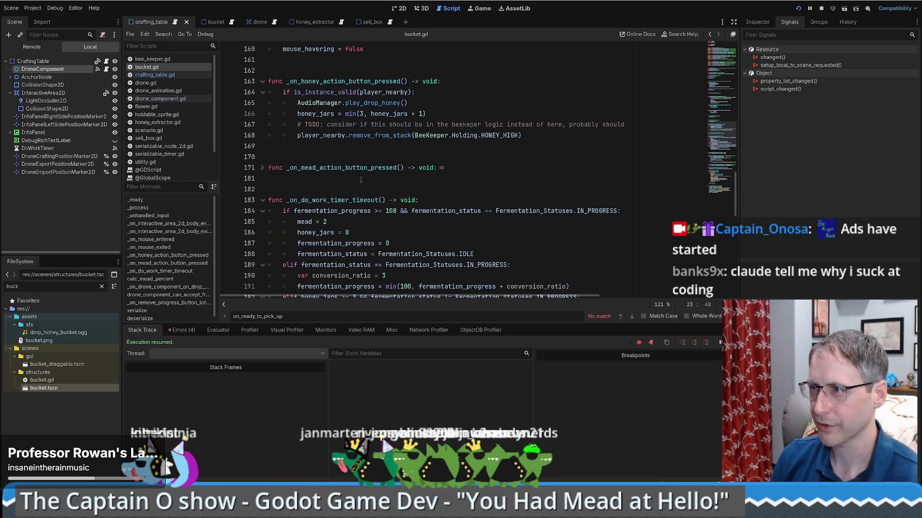
{"action": "scroll", "coordinate": [360, 179], "scroll_direction": "up", "scroll_amount": 3}
{"action": "scroll", "coordinate": [368, 180], "scroll_direction": "up", "scroll_amount": 8}
{"action": "scroll", "coordinate": [360, 199], "scroll_direction": "down", "scroll_amount": 15}
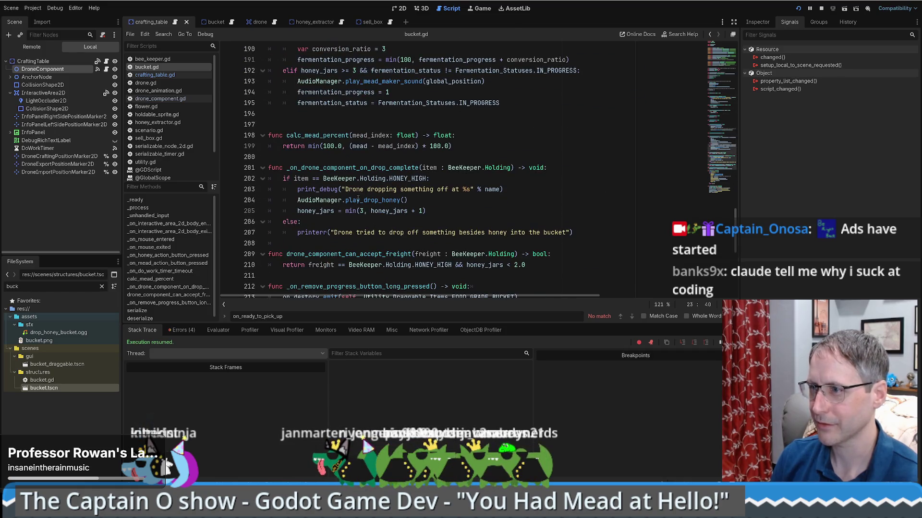
{"action": "scroll", "coordinate": [358, 200], "scroll_direction": "down", "scroll_amount": 6}
{"action": "left_click", "coordinate": [336, 81]}
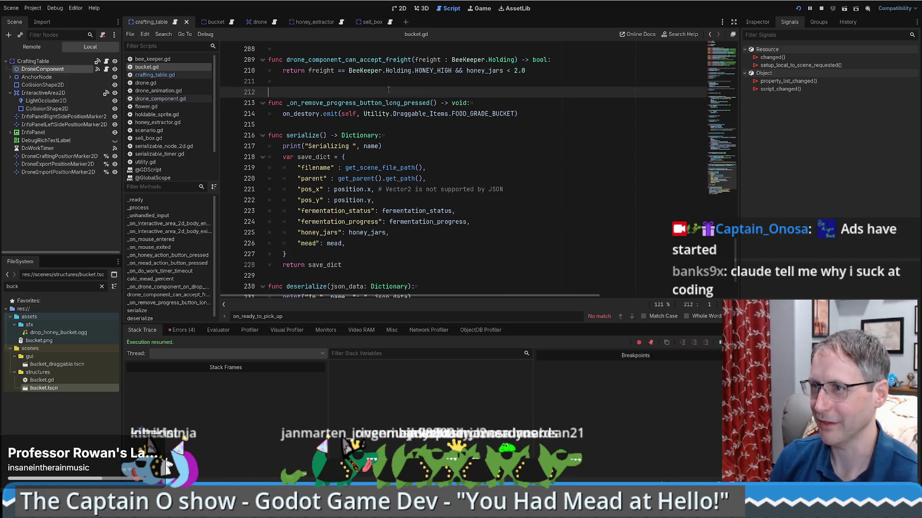
Step: Paste the _on_drone_component_on_ready_to_pick_up handler at line 212 and remove its extra indent
{"action": "key", "text": "ctrl+v"}
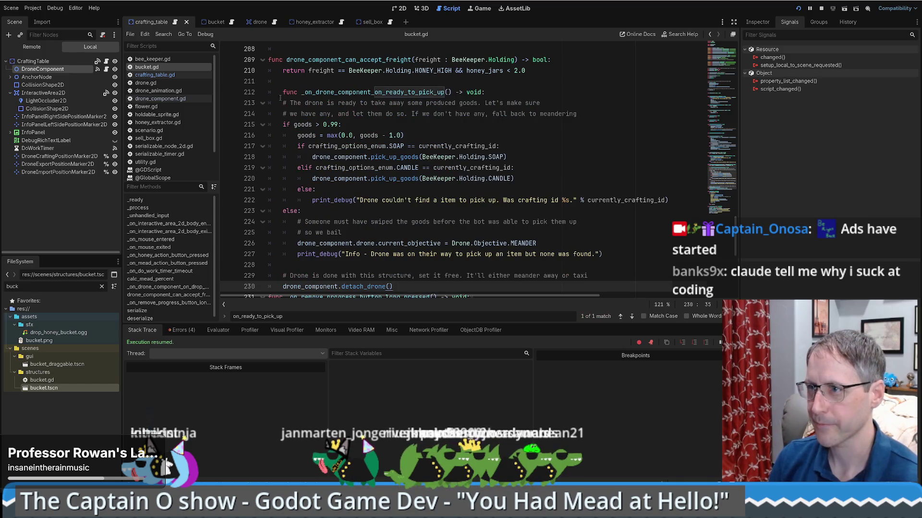
{"action": "left_click", "coordinate": [268, 92]}
{"action": "key", "text": "shift+Tab"}
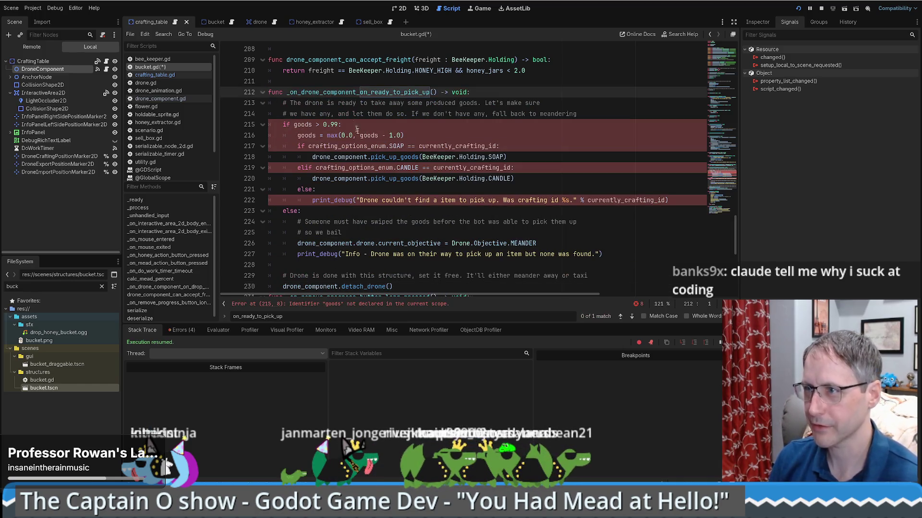
{"action": "scroll", "coordinate": [406, 185], "scroll_direction": "up", "scroll_amount": 3}
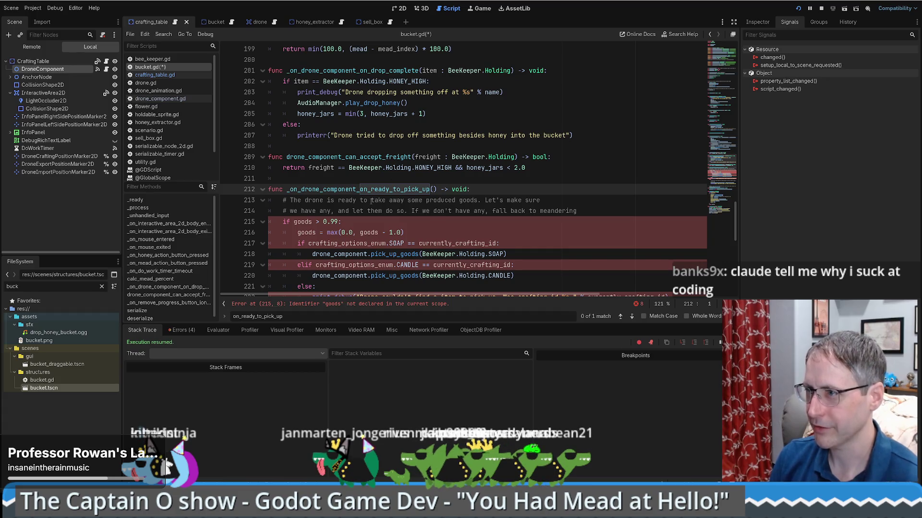
{"action": "left_click", "coordinate": [416, 200]}
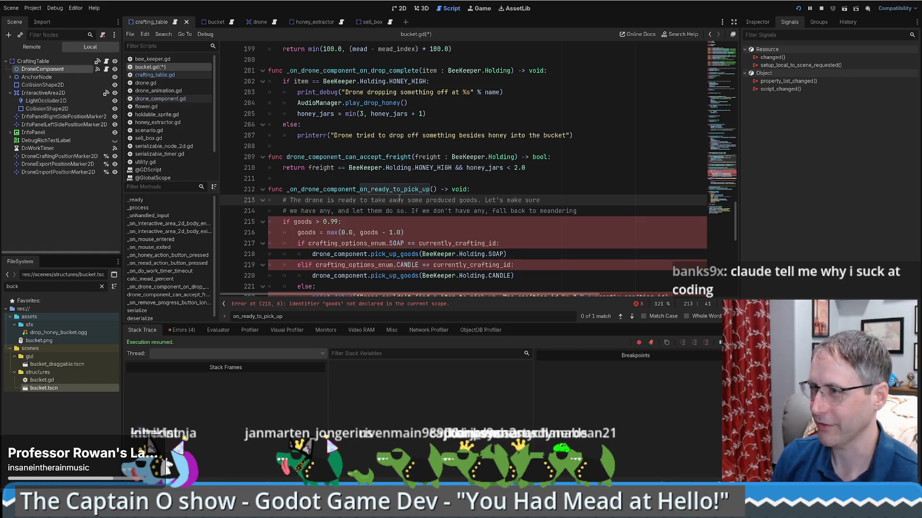
Step: Compare DroneComponent's on_ready_to_pick_up connections in the crafting_table and bucket scenes
{"action": "left_click", "coordinate": [43, 69]}
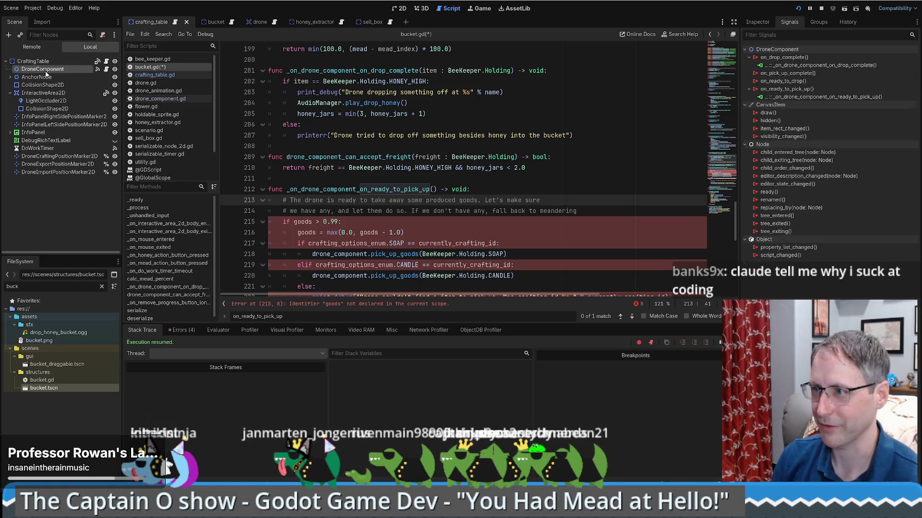
{"action": "double_click", "coordinate": [815, 97]}
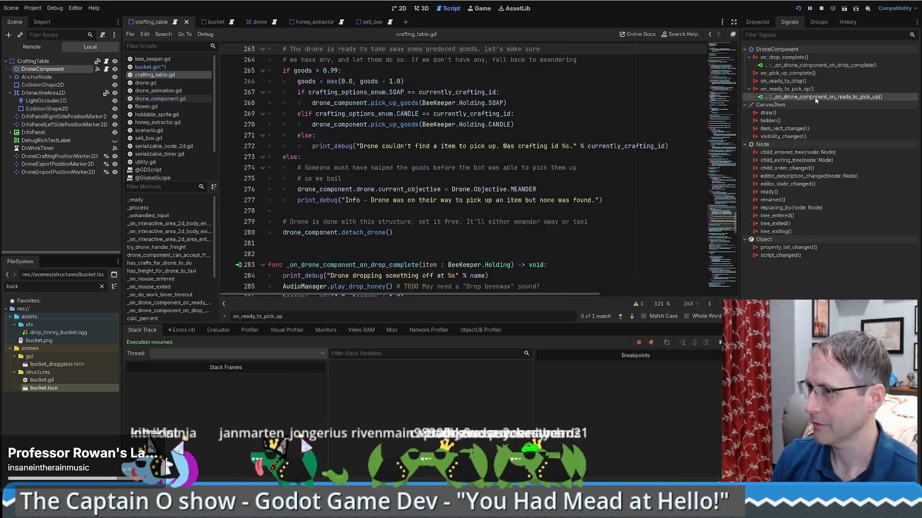
{"action": "scroll", "coordinate": [456, 224], "scroll_direction": "down", "scroll_amount": 4}
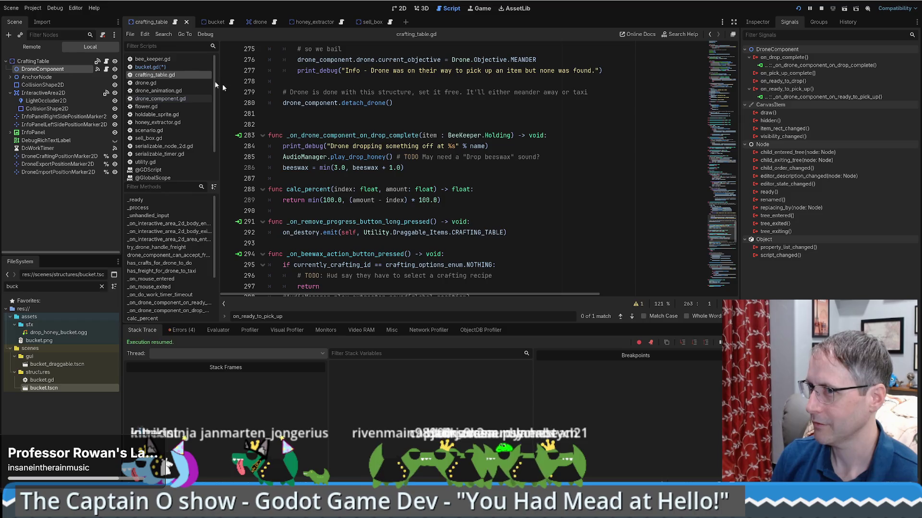
{"action": "left_click", "coordinate": [207, 22]}
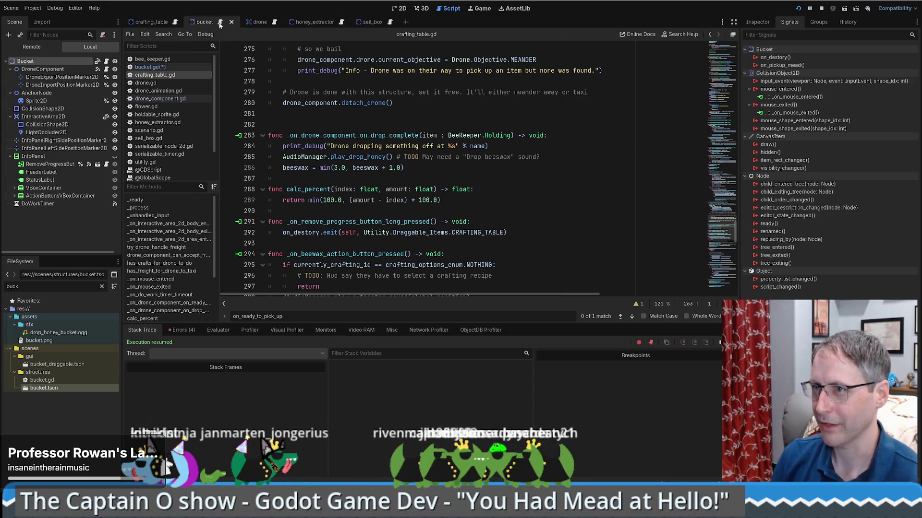
{"action": "left_click", "coordinate": [31, 69]}
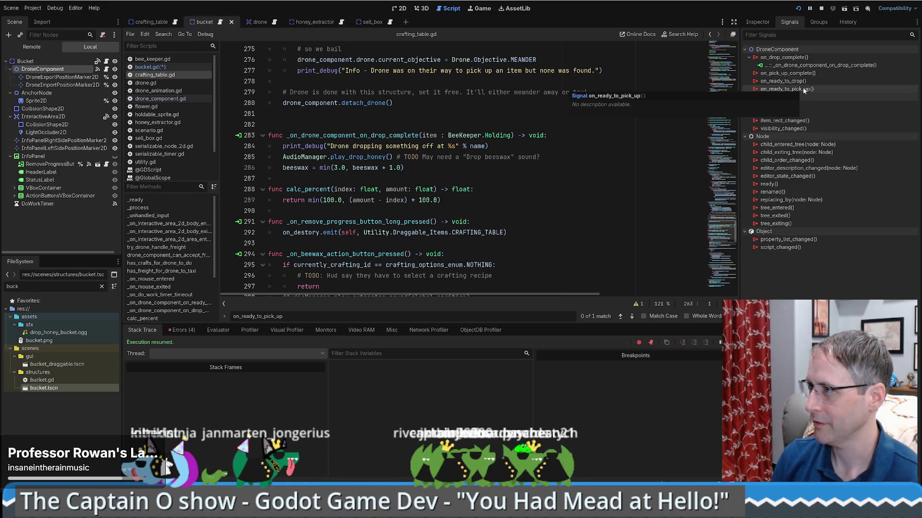
{"action": "left_click", "coordinate": [107, 61]}
Step: Review the pasted handler in bucket.gd, highlighting the undeclared goods variable
{"action": "scroll", "coordinate": [372, 249], "scroll_direction": "down", "scroll_amount": 2}
{"action": "scroll", "coordinate": [373, 249], "scroll_direction": "up", "scroll_amount": 2}
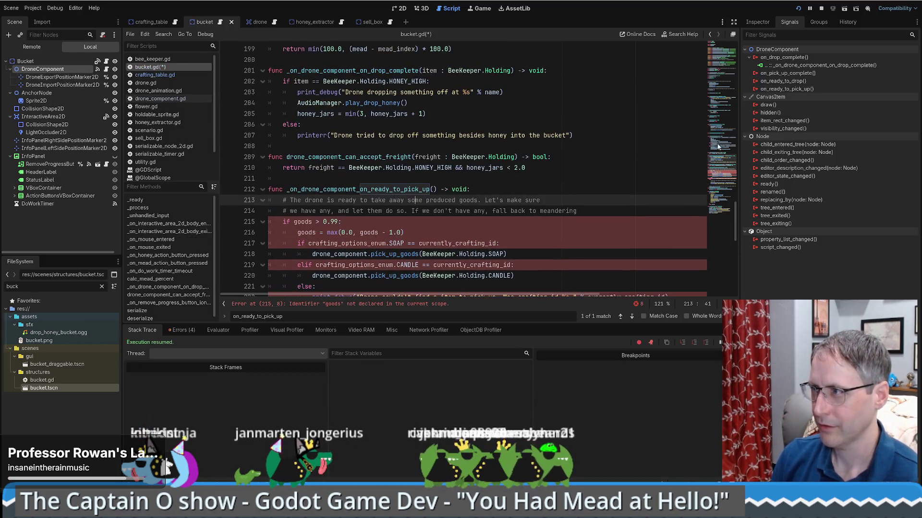
{"action": "scroll", "coordinate": [389, 227], "scroll_direction": "down", "scroll_amount": 3}
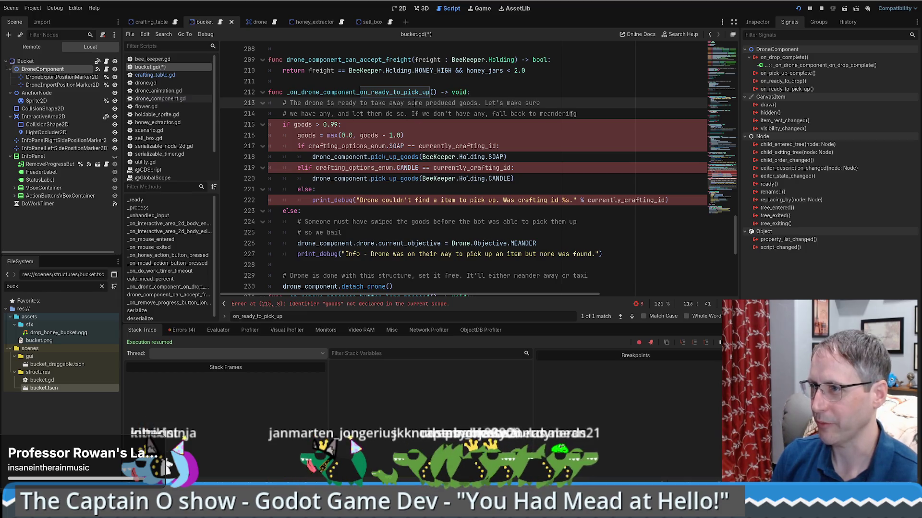
{"action": "double_click", "coordinate": [302, 124]}
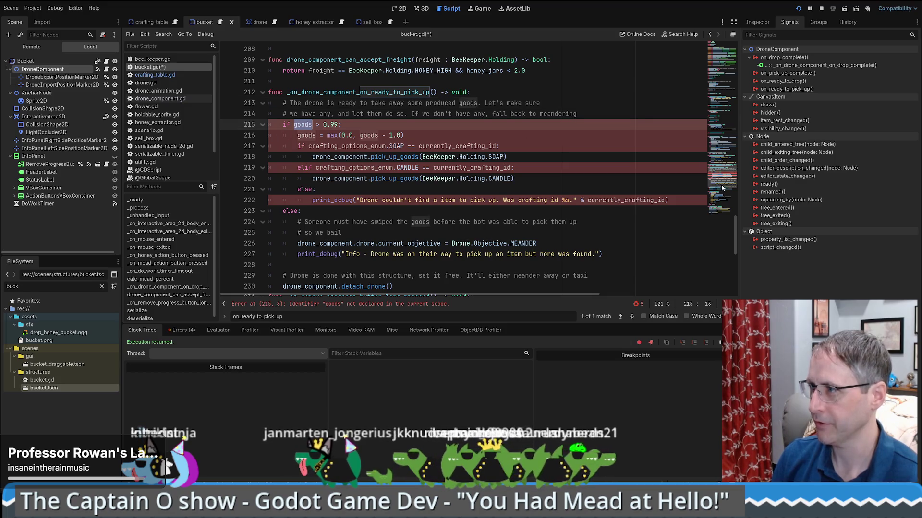
{"action": "scroll", "coordinate": [720, 190], "scroll_direction": "down", "scroll_amount": 5}
{"action": "scroll", "coordinate": [720, 190], "scroll_direction": "down", "scroll_amount": 4}
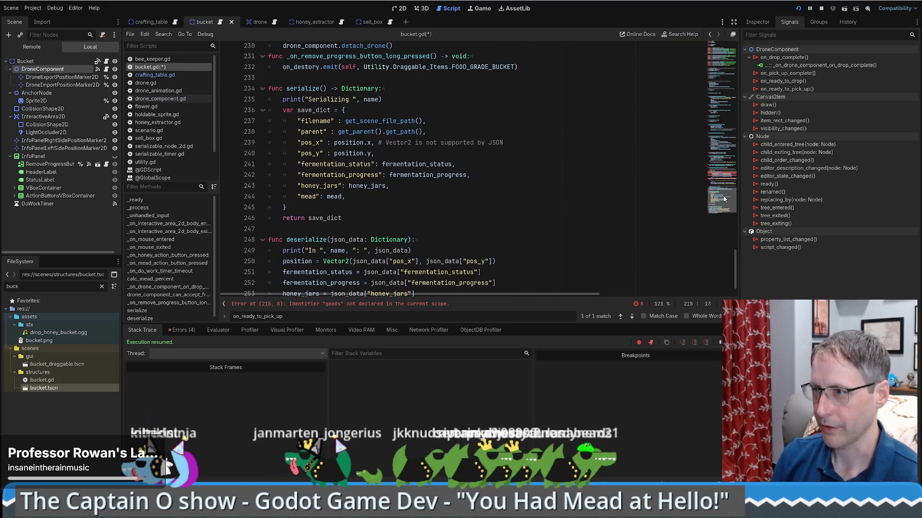
{"action": "mouse_move", "coordinate": [725, 205]}
{"action": "left_mouse_down"}
{"action": "mouse_move", "coordinate": [734, 122]}
{"action": "mouse_move", "coordinate": [734, 130]}
{"action": "left_mouse_up"}
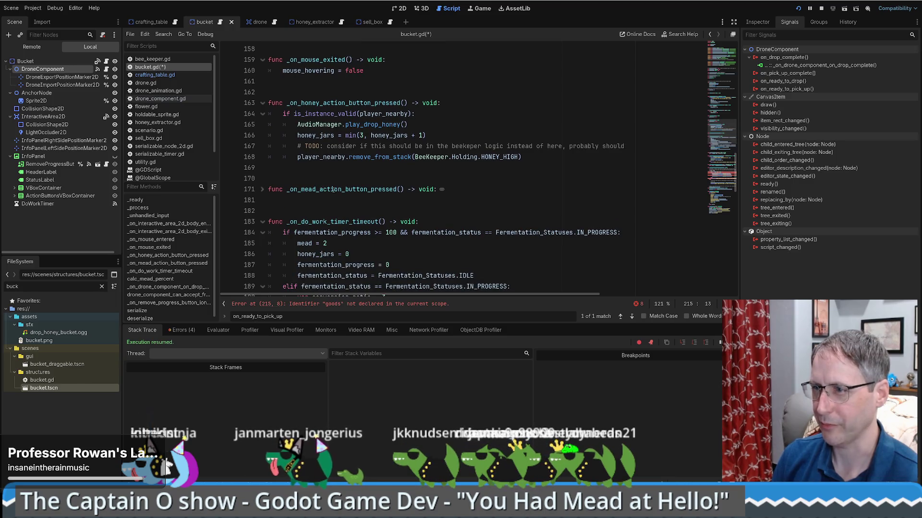
Step: Unfold _on_mead_action_button_pressed and select lines 173–180, from the on_pickup_mead emit to the fermentation reset
{"action": "left_click", "coordinate": [262, 190]}
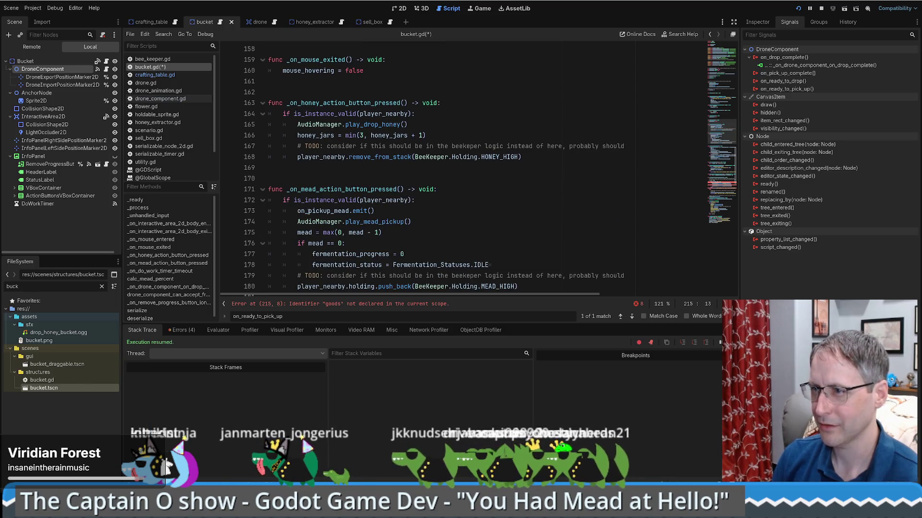
{"action": "double_click", "coordinate": [346, 212]}
{"action": "scroll", "coordinate": [427, 214], "scroll_direction": "up", "scroll_amount": 8}
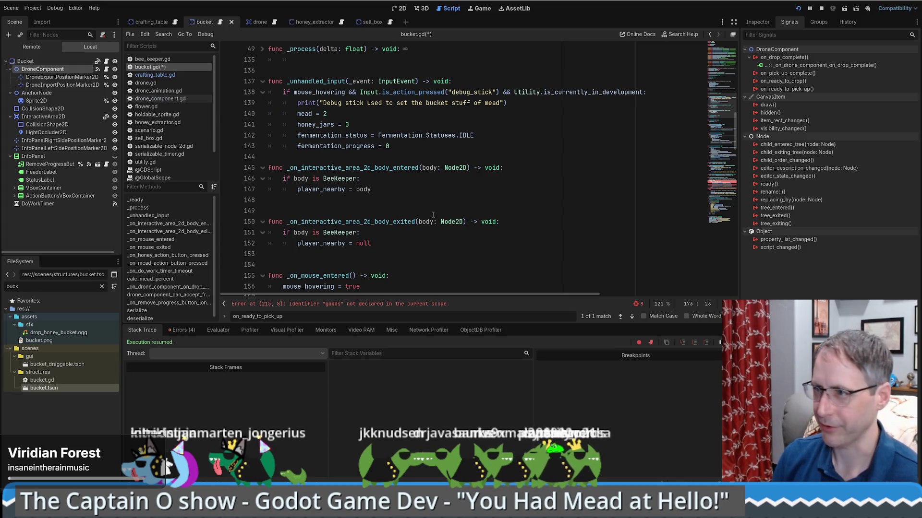
{"action": "scroll", "coordinate": [446, 217], "scroll_direction": "up", "scroll_amount": 6}
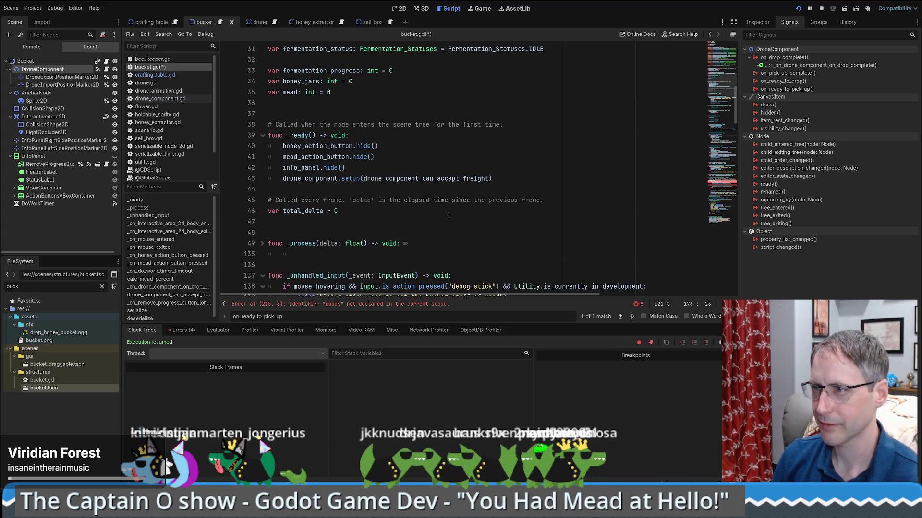
{"action": "scroll", "coordinate": [450, 215], "scroll_direction": "down", "scroll_amount": 15}
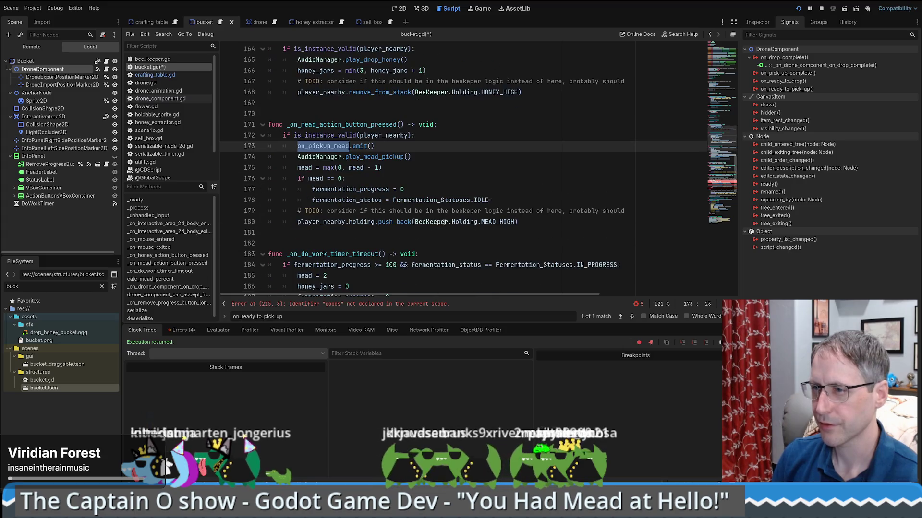
{"action": "scroll", "coordinate": [443, 222], "scroll_direction": "down", "scroll_amount": 5}
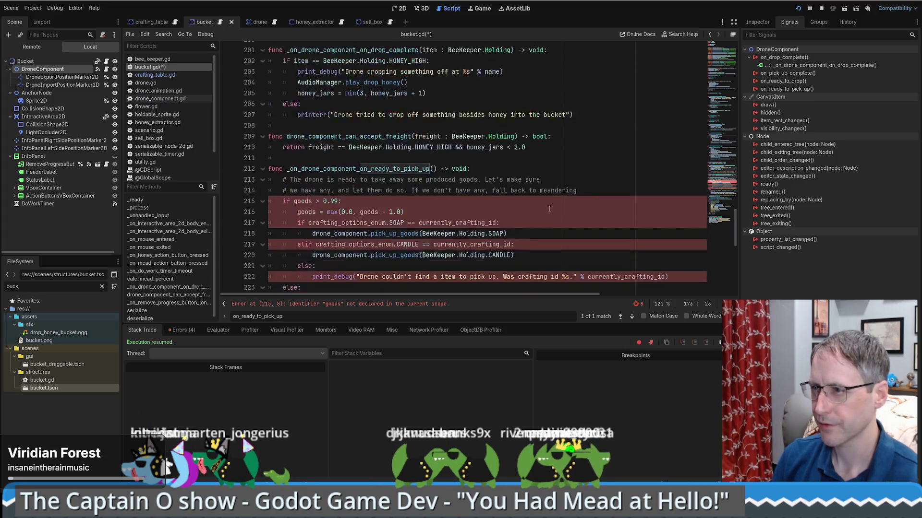
{"action": "scroll", "coordinate": [546, 209], "scroll_direction": "down", "scroll_amount": 6}
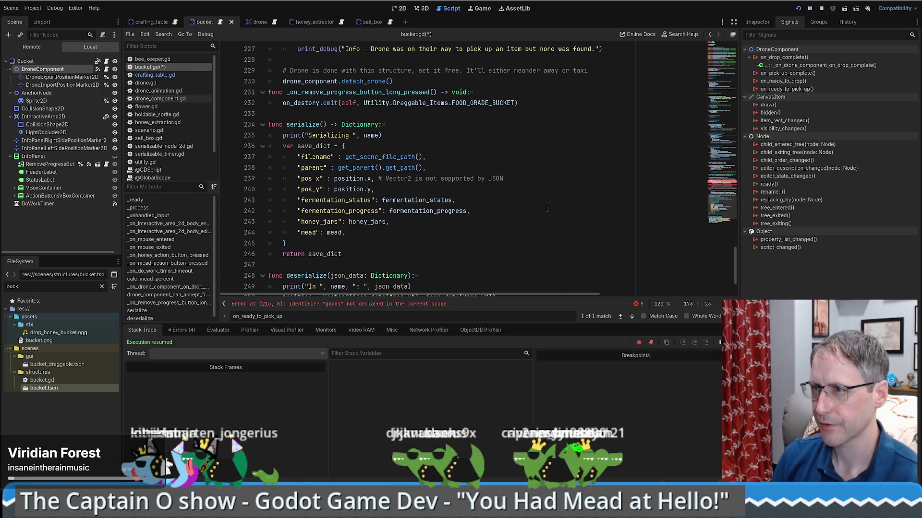
{"action": "scroll", "coordinate": [545, 212], "scroll_direction": "up", "scroll_amount": 10}
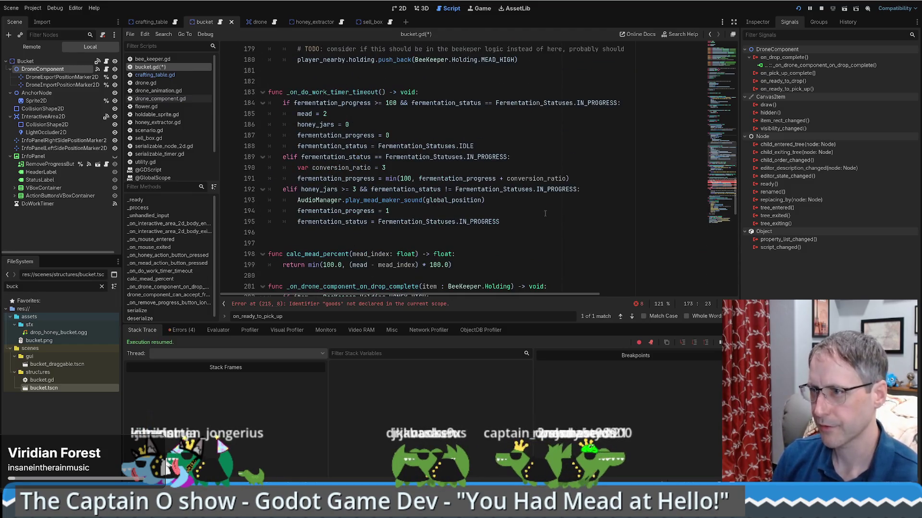
{"action": "scroll", "coordinate": [551, 214], "scroll_direction": "up", "scroll_amount": 3}
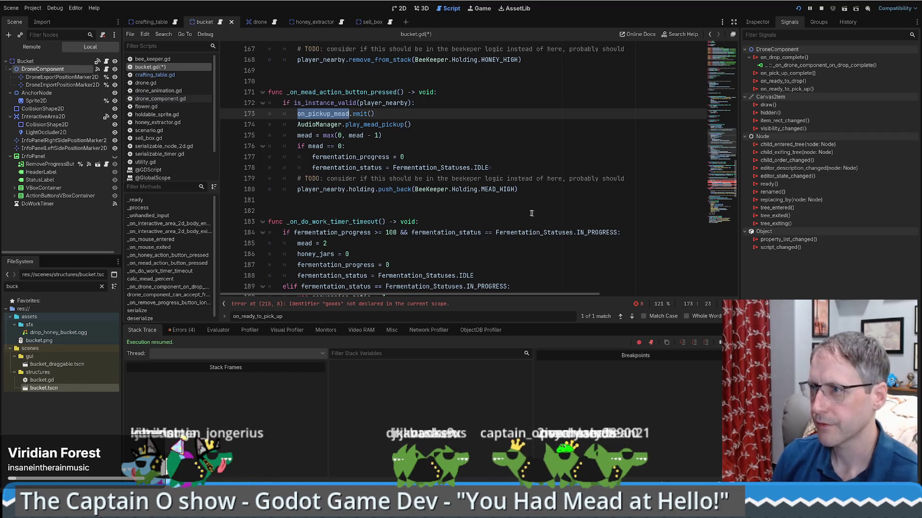
{"action": "left_click", "coordinate": [329, 114]}
{"action": "left_click_drag", "start_coordinate": [298, 113], "coordinate": [384, 136]}
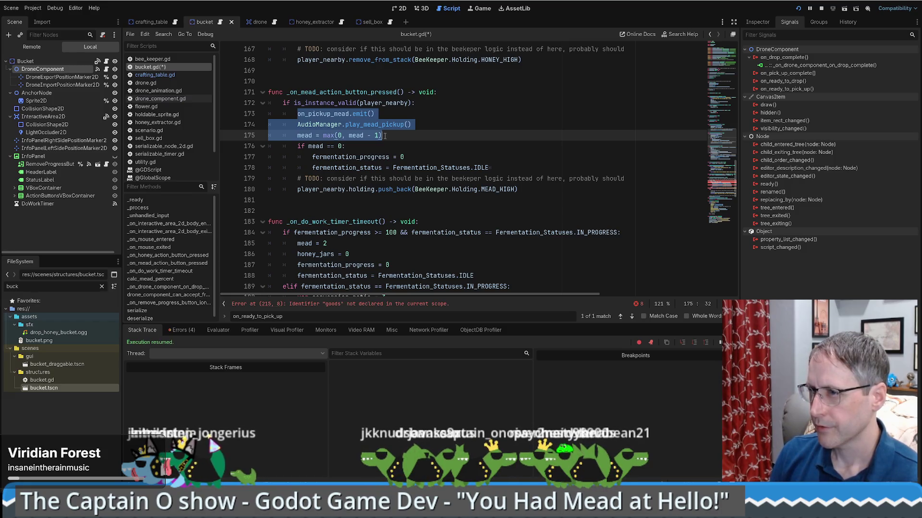
{"action": "mouse_move", "coordinate": [384, 135]}
{"action": "left_mouse_down"}
{"action": "mouse_move", "coordinate": [572, 189]}
{"action": "mouse_move", "coordinate": [575, 161]}
{"action": "left_mouse_up"}
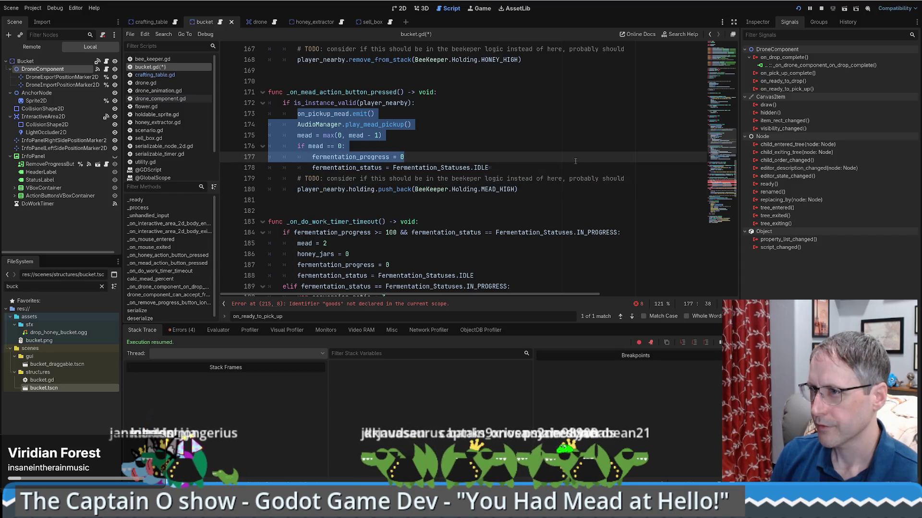
Step: Add a new func mead_removed_from_bucket() -> void: below the mead button handler
{"action": "left_click", "coordinate": [276, 197]}
{"action": "key", "text": "Return"}
{"action": "type", "text": "func on"}
{"action": "key", "text": "BackSpace"}
{"action": "key", "text": "BackSpace"}
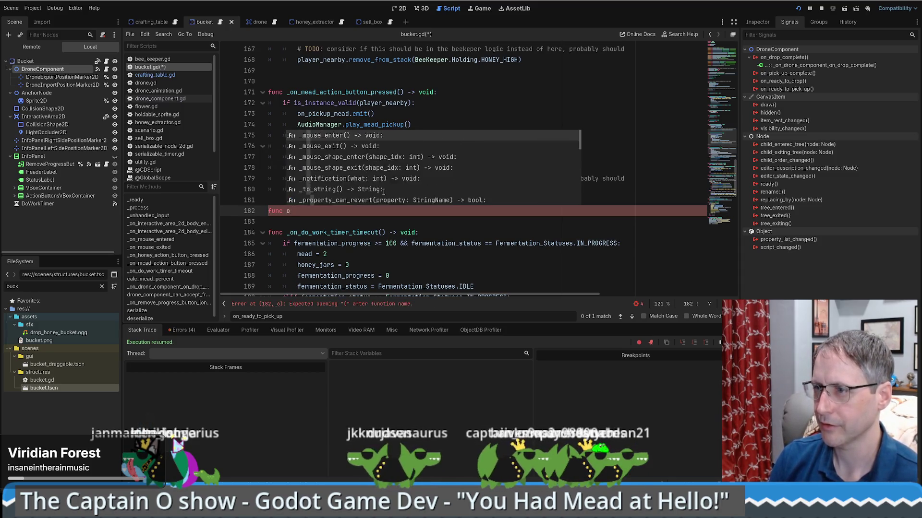
{"action": "type", "text": "mead_removed_"}
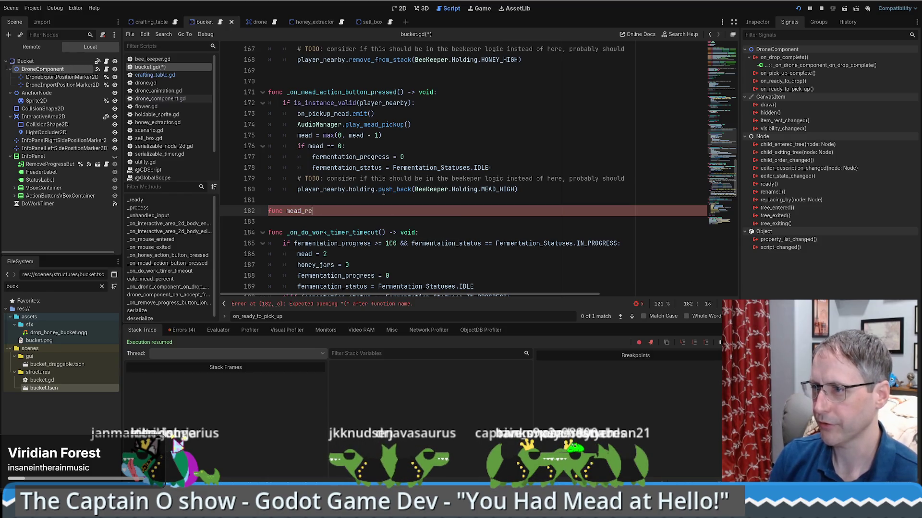
{"action": "type", "text": "from_bucket() -> void:"}
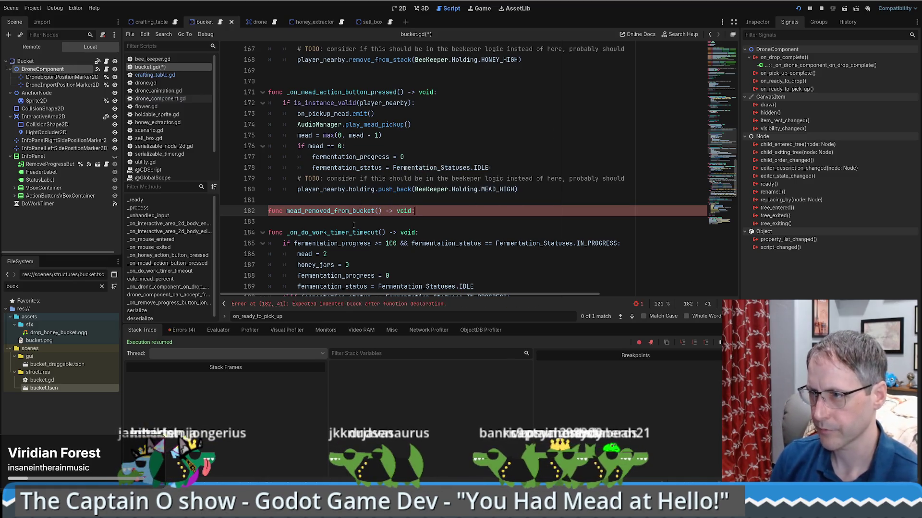
{"action": "key", "text": "Return"}
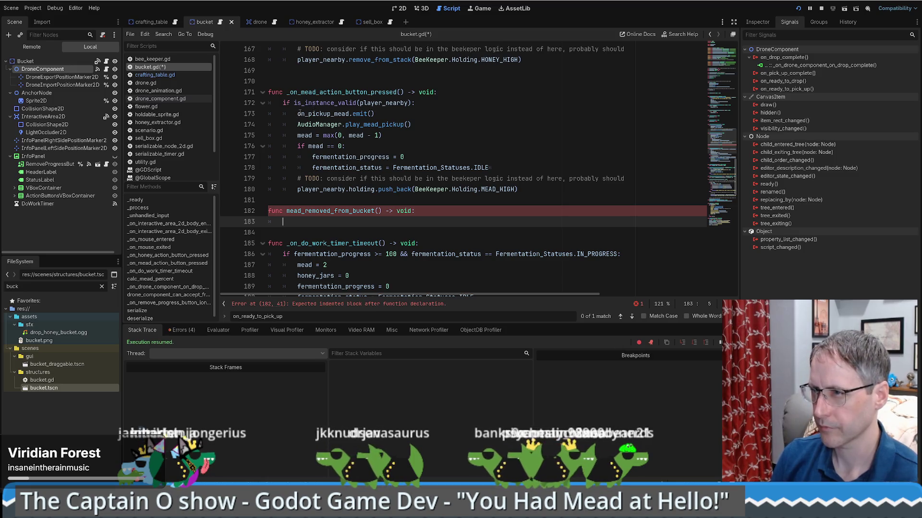
Step: Move the mead pick-up logic into the new function and un-indent the moved lines one level
{"action": "left_click_drag", "start_coordinate": [297, 113], "coordinate": [384, 124]}
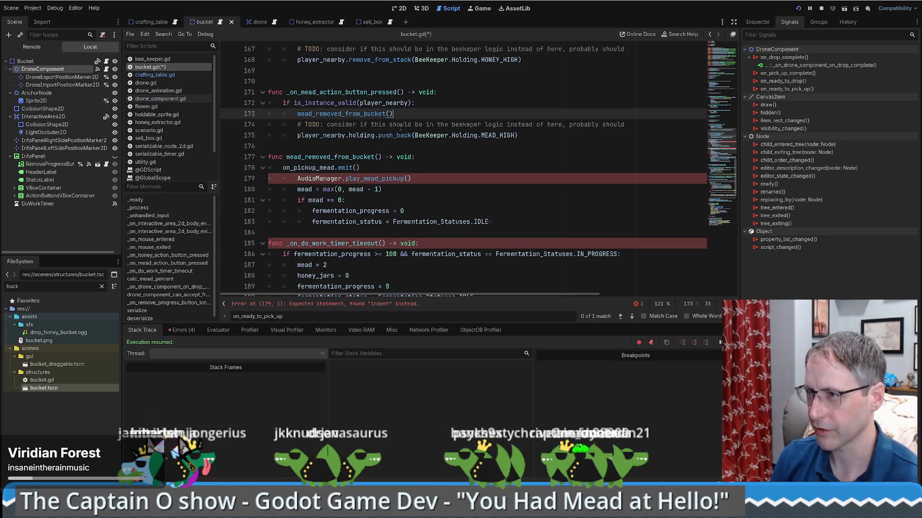
{"action": "left_click", "coordinate": [398, 178]}
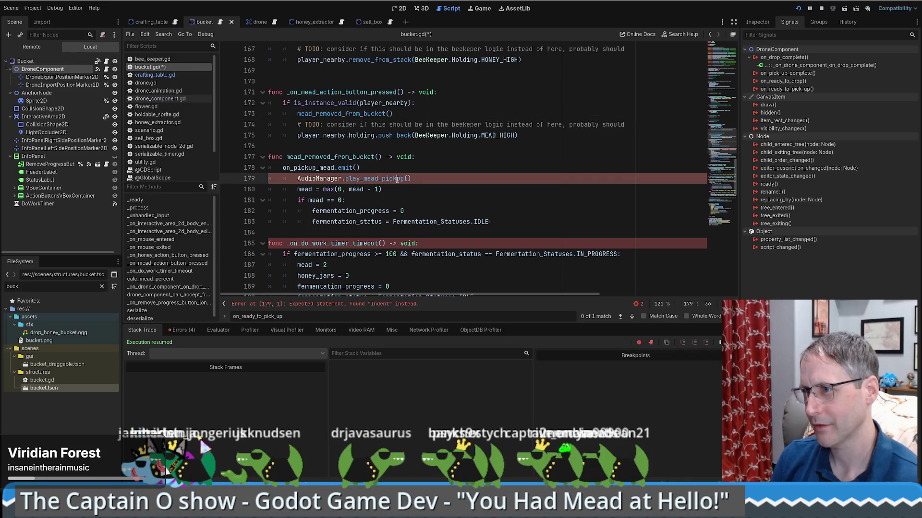
{"action": "key", "text": "Up"}
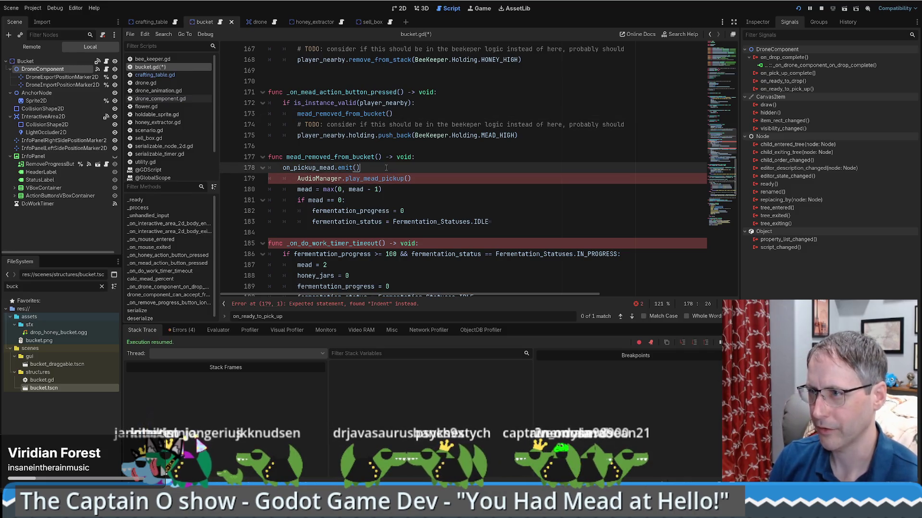
{"action": "left_click_drag", "start_coordinate": [345, 171], "coordinate": [490, 222]}
{"action": "key", "text": "shift+Tab"}
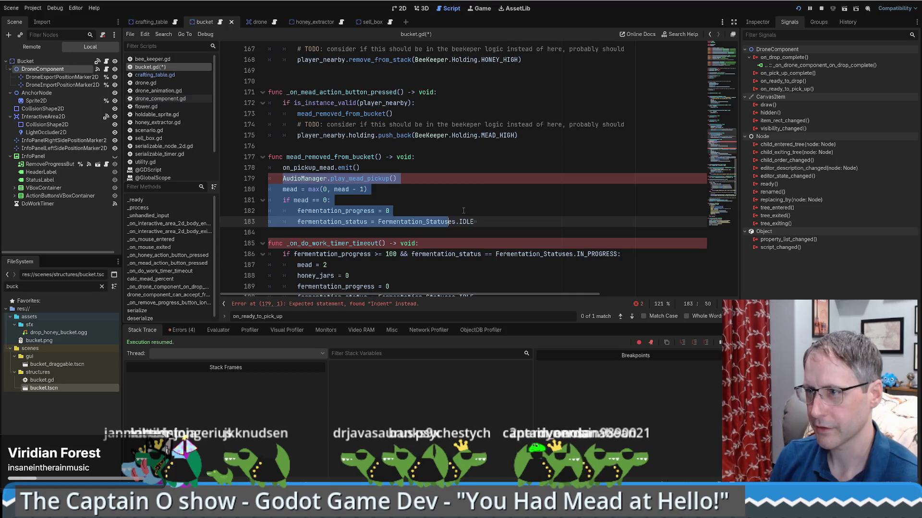
{"action": "left_click", "coordinate": [441, 205]}
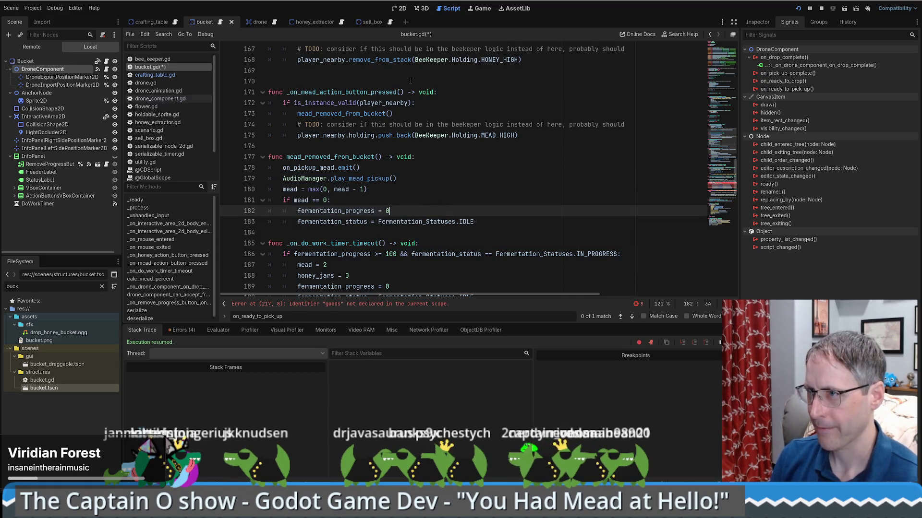
{"action": "double_click", "coordinate": [323, 92]}
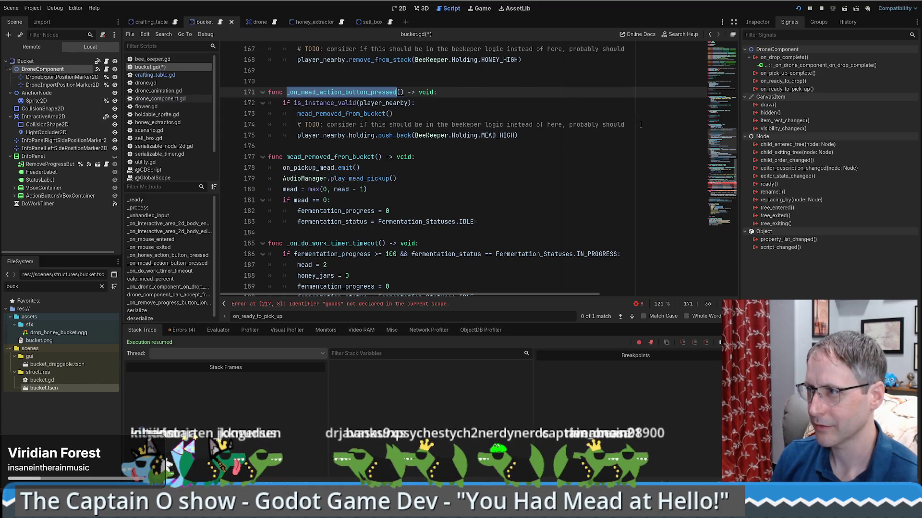
Step: Review the new call, emit, decrement and fermentation-reset lines, then jump to the pick-up handler
{"action": "left_click_drag", "start_coordinate": [641, 124], "coordinate": [640, 117]}
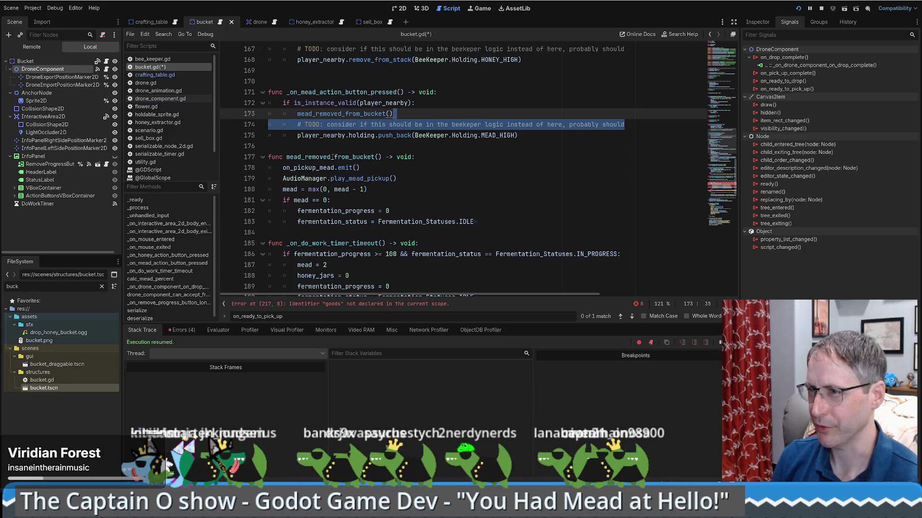
{"action": "left_click", "coordinate": [332, 157]}
{"action": "left_click_drag", "start_coordinate": [291, 168], "coordinate": [373, 163]}
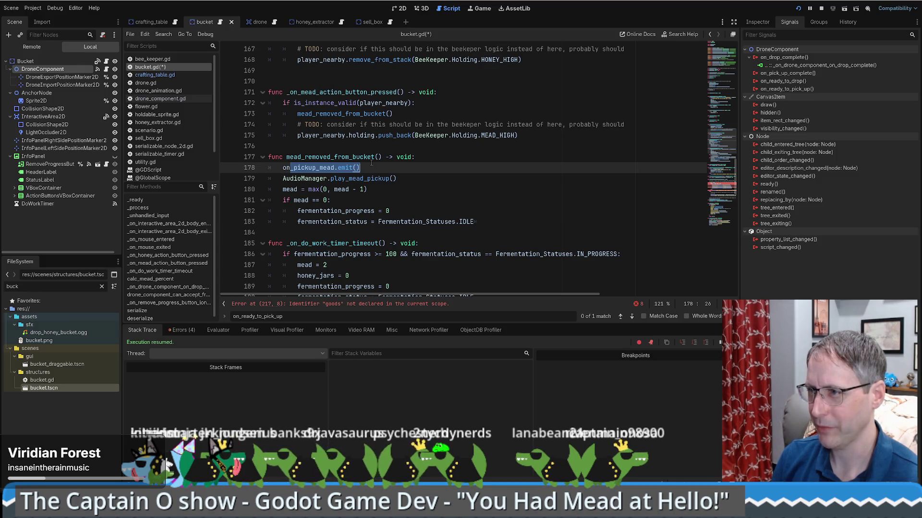
{"action": "left_click", "coordinate": [303, 169]}
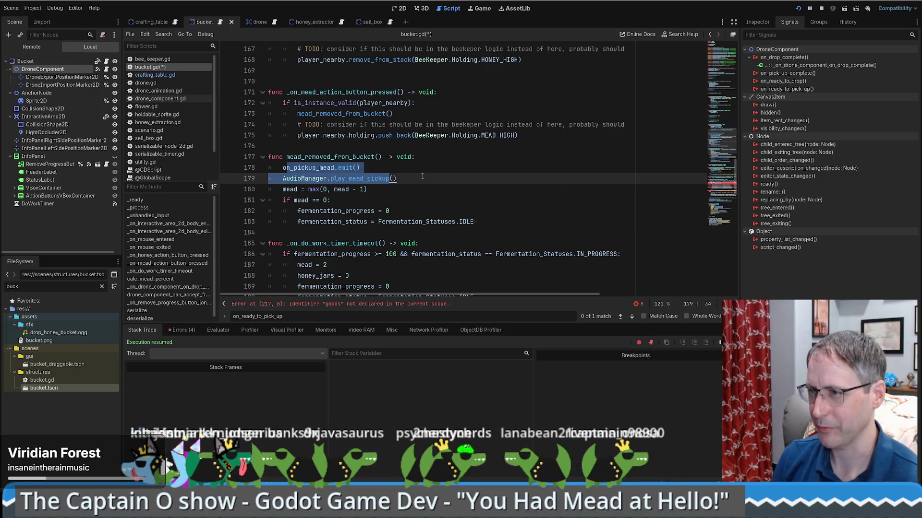
{"action": "left_click_drag", "start_coordinate": [283, 190], "coordinate": [393, 190]}
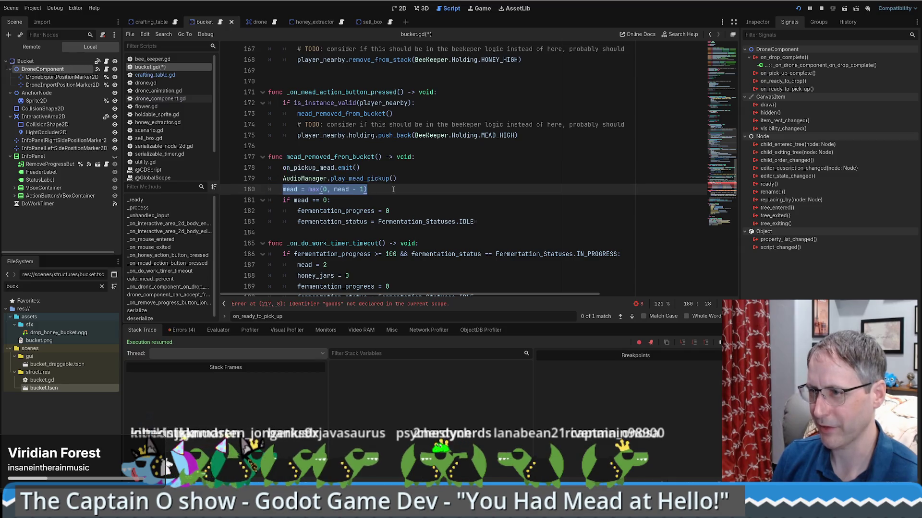
{"action": "mouse_move", "coordinate": [478, 222]}
{"action": "left_mouse_down"}
{"action": "mouse_move", "coordinate": [298, 211]}
{"action": "mouse_move", "coordinate": [161, 188]}
{"action": "left_mouse_up"}
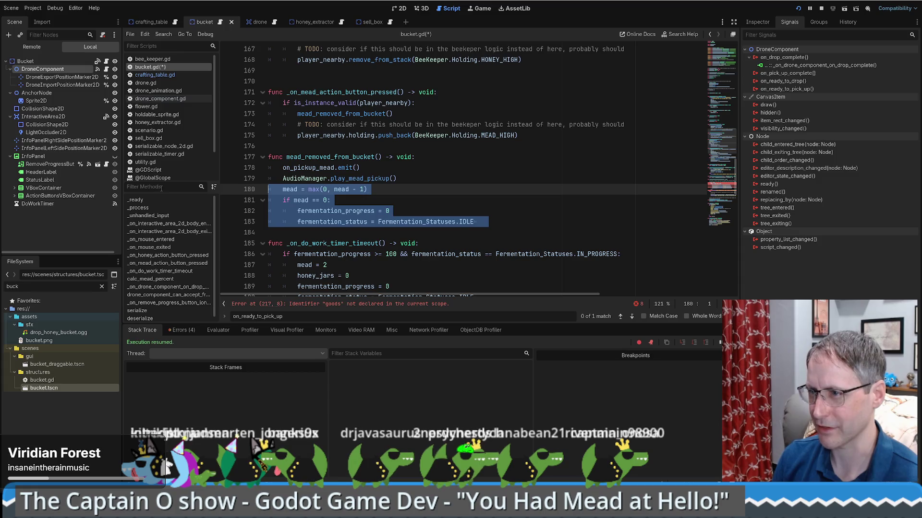
{"action": "double_click", "coordinate": [333, 158]}
{"action": "left_click", "coordinate": [720, 193]}
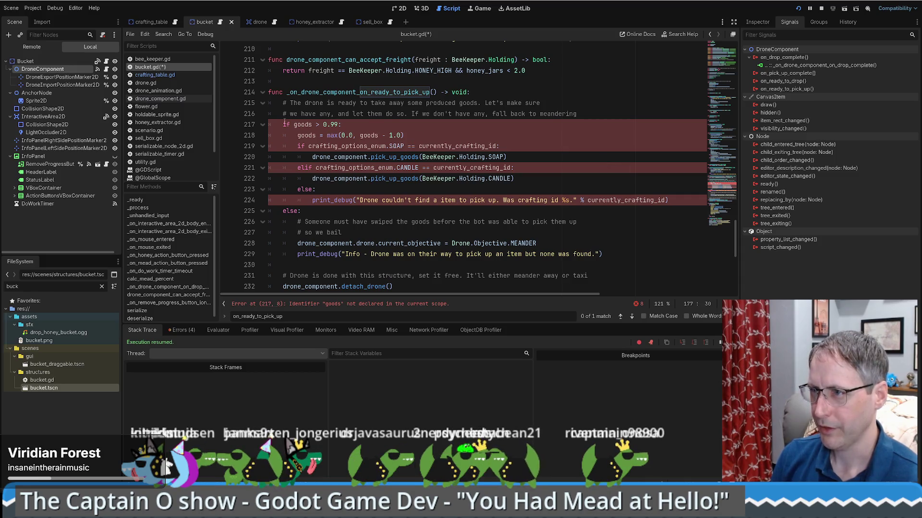
Step: Insert a mead_removed_from_bucket() call on its own line above the goods > 0.99 check
{"action": "left_click", "coordinate": [283, 124]}
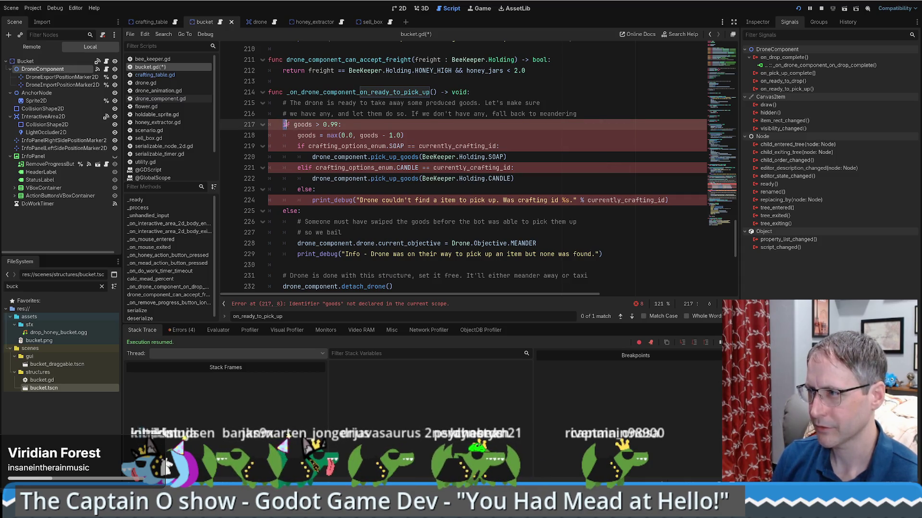
{"action": "key", "text": "ctrl+shift+Return"}
{"action": "type", "text": "mead_removed_from_bucket()"}
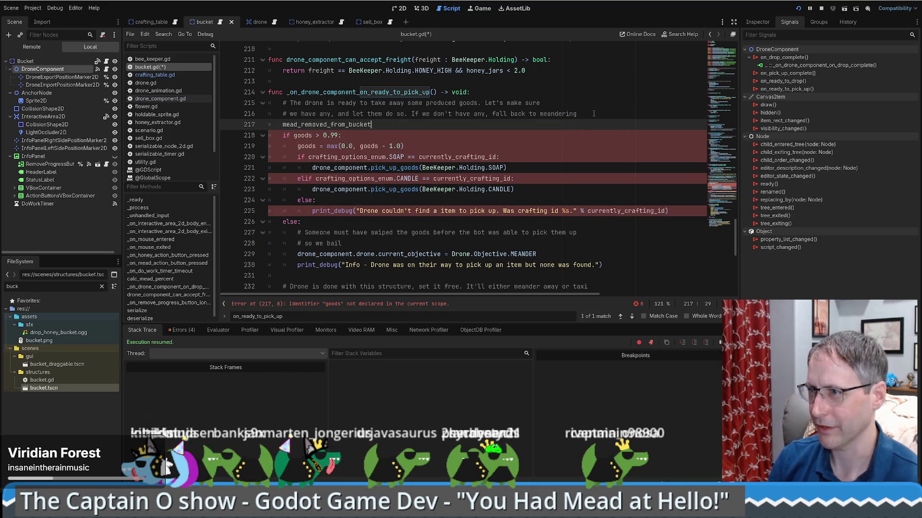
Step: Select the goods > 0.99 condition, then jump back to the mead_removed_from_bucket() definition's void return type
{"action": "left_click", "coordinate": [281, 136]}
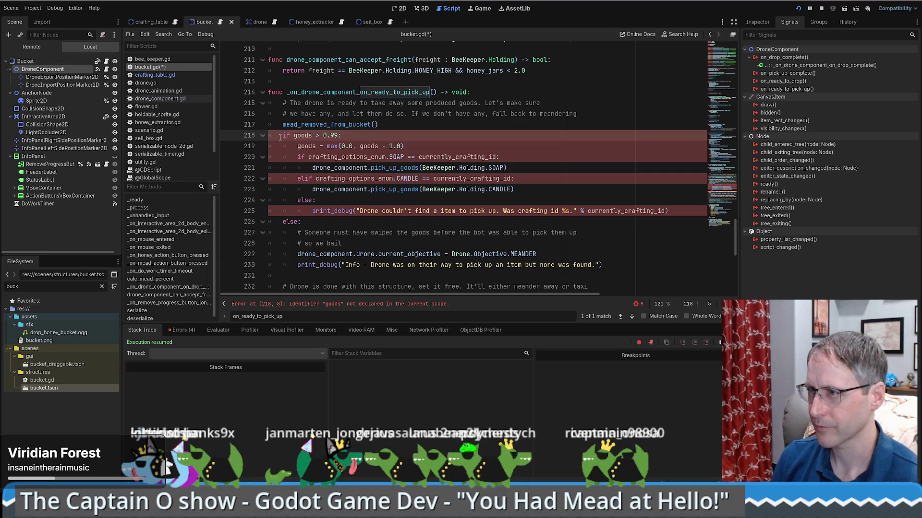
{"action": "left_click_drag", "start_coordinate": [280, 137], "coordinate": [540, 137]}
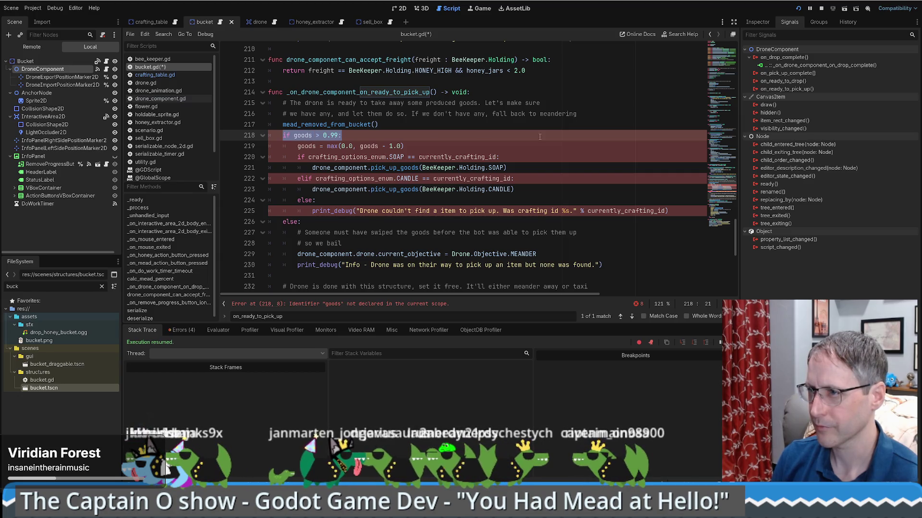
{"action": "left_click", "coordinate": [331, 124], "text": "ctrl"}
{"action": "double_click", "coordinate": [403, 168]}
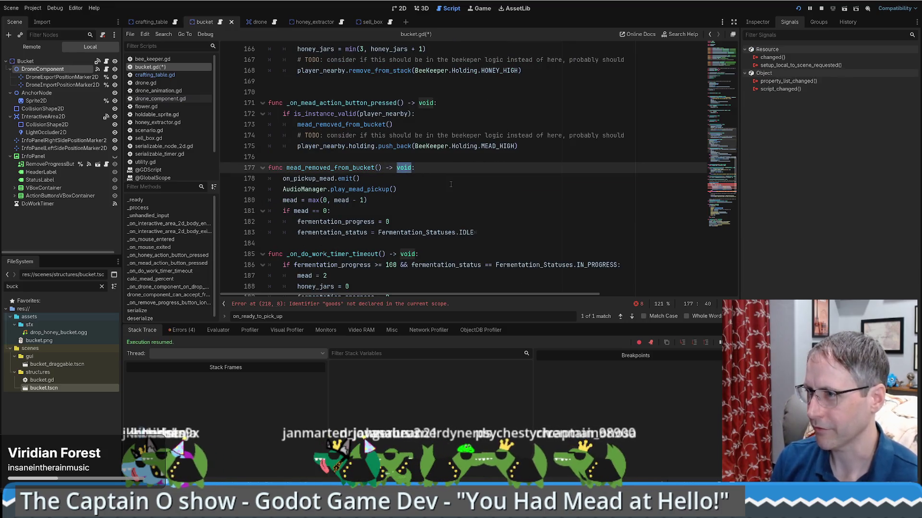
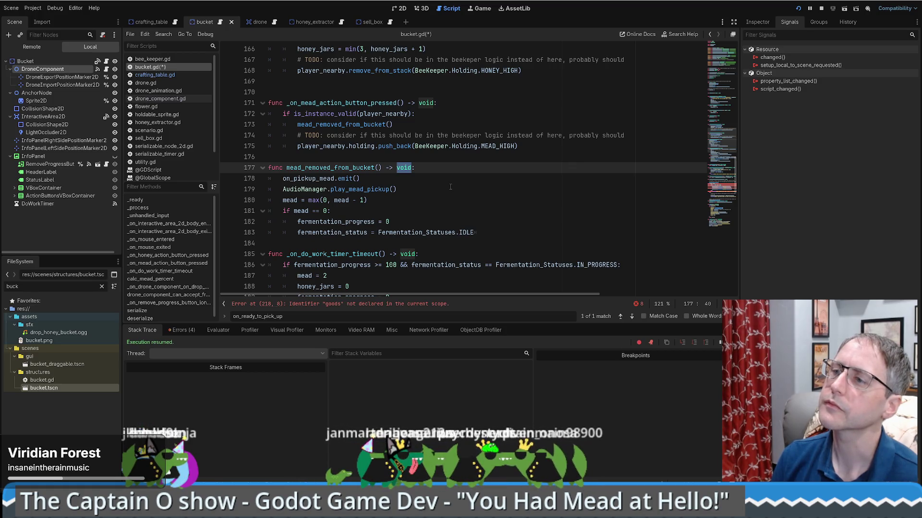
Step: Look up where mead is declared, then return to the bucket's drone pickup handler
{"action": "key", "text": "alt+Left"}
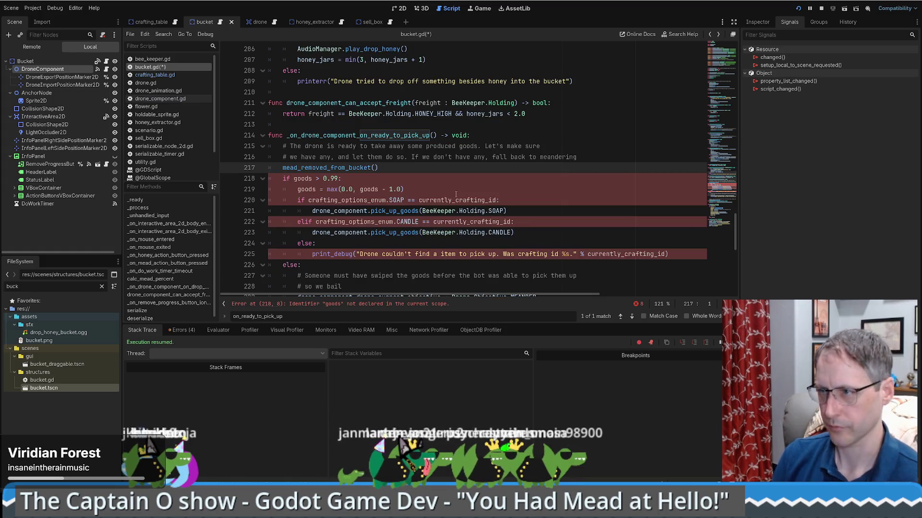
{"action": "key", "text": "alt+Right"}
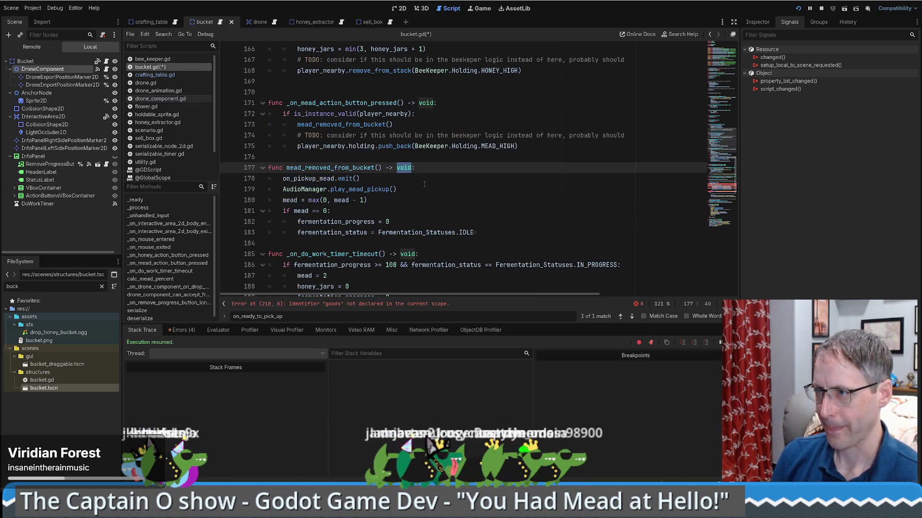
{"action": "double_click", "coordinate": [300, 210]}
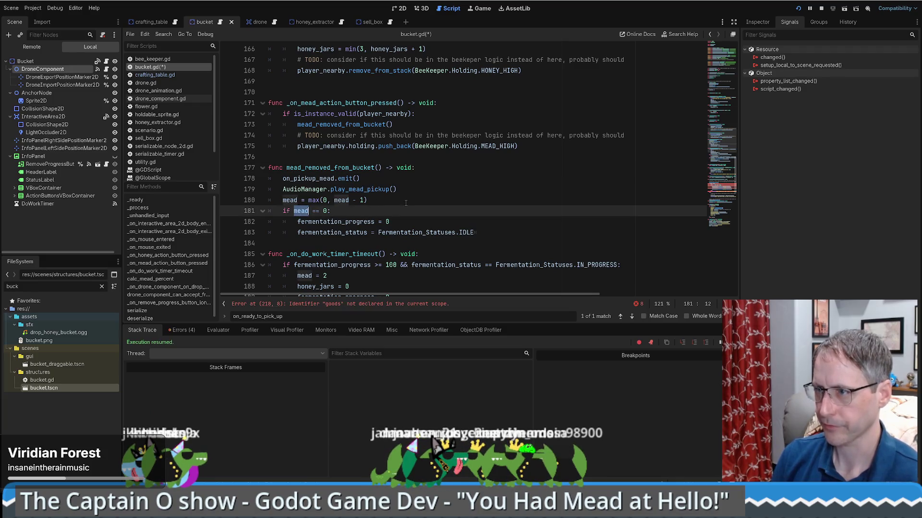
{"action": "left_click", "coordinate": [343, 200], "text": "ctrl"}
{"action": "key", "text": "alt+Left"}
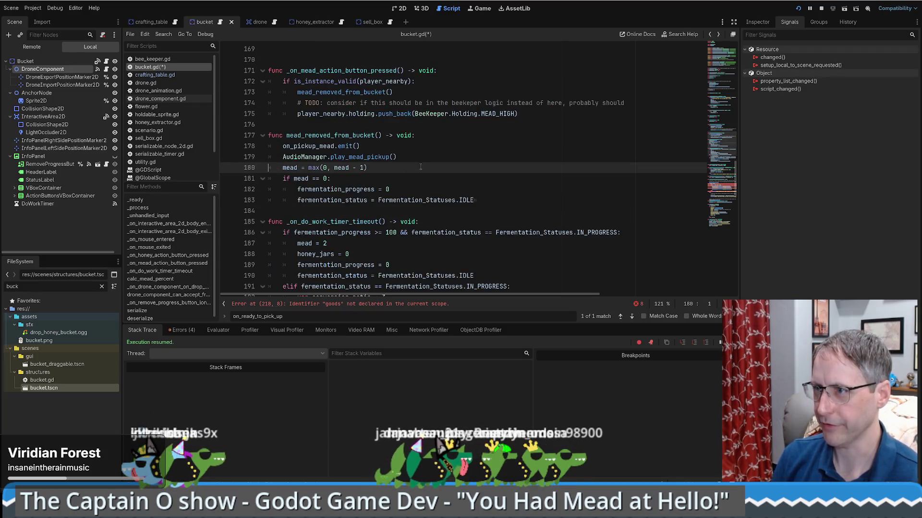
{"action": "key", "text": "alt+Left"}
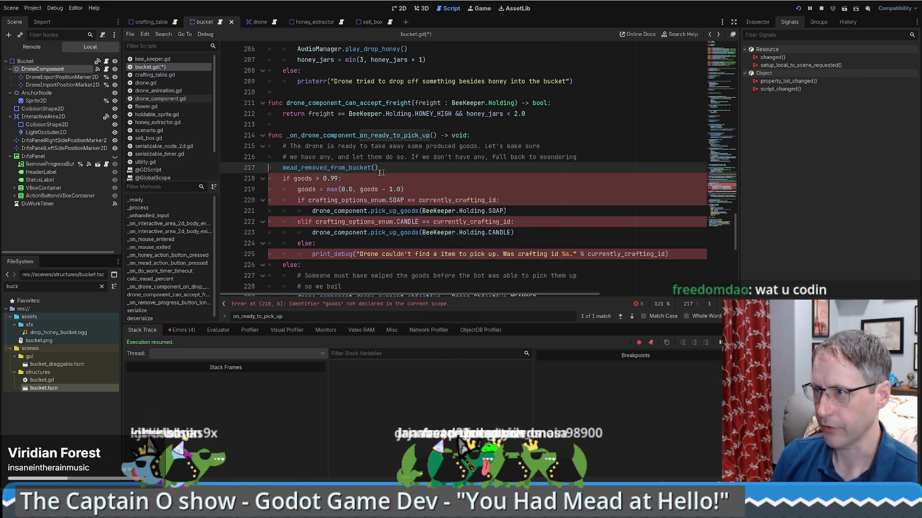
Step: Change the condition to 'if mead > 0:' and move it above the indented mead_removed_from_bucket() call
{"action": "double_click", "coordinate": [305, 178]}
{"action": "type", "text": "mead"}
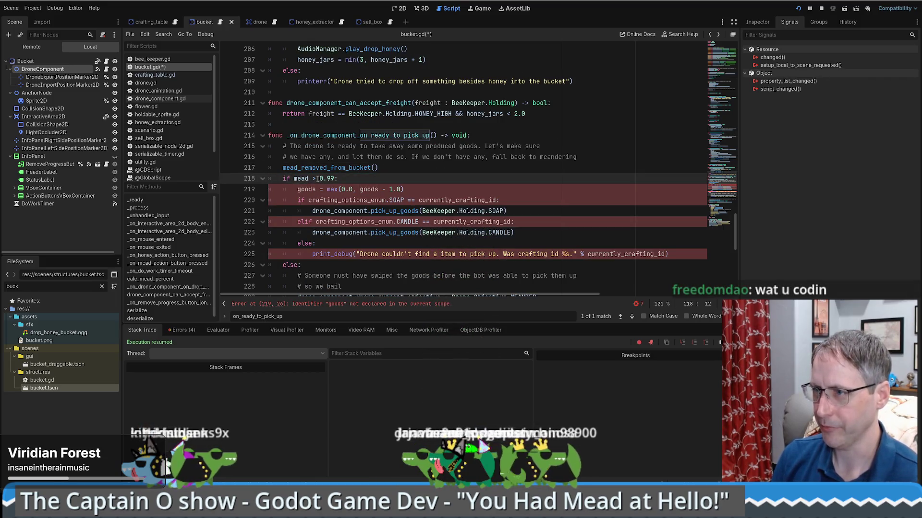
{"action": "double_click", "coordinate": [326, 179]}
{"action": "type", "text": "0"}
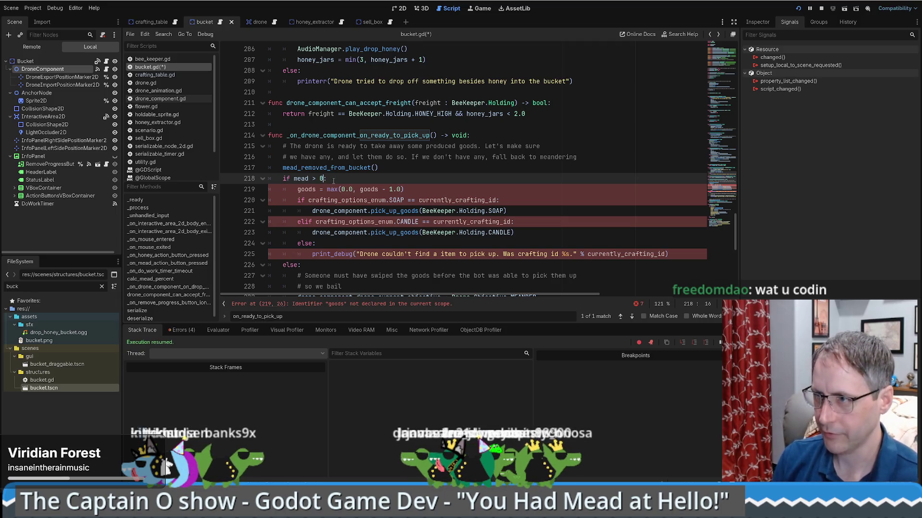
{"action": "left_click", "coordinate": [389, 168]}
{"action": "key", "text": "alt+Down"}
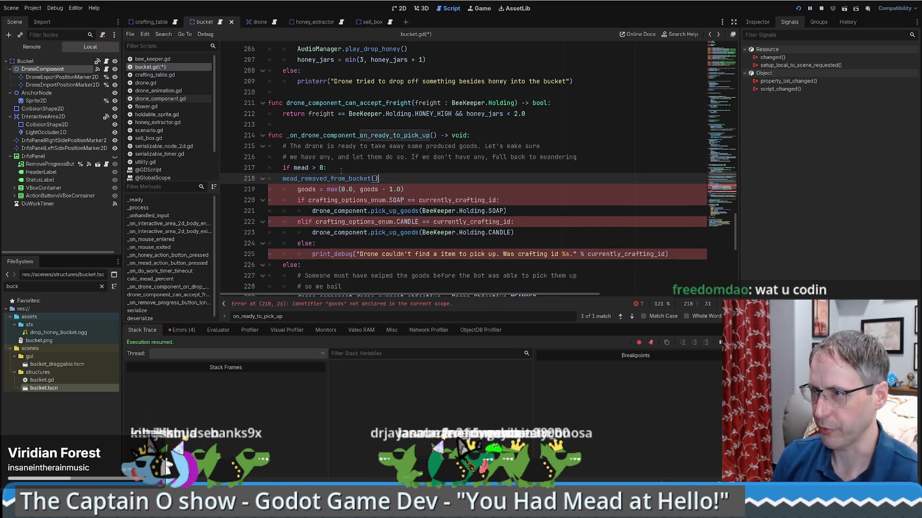
{"action": "key", "text": "Home"}
{"action": "key", "text": "Tab"}
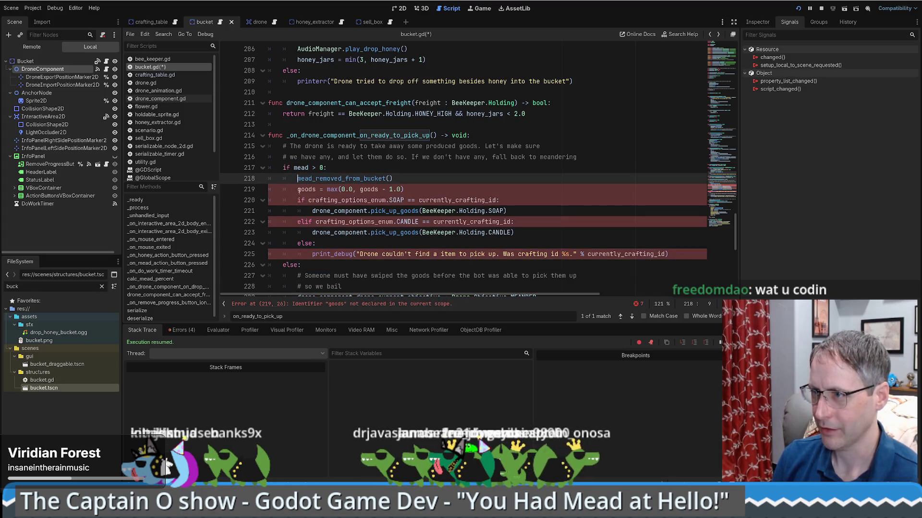
Step: Delete the goods decrement and crafting branches, and hand the drone MEAD_HIGH instead
{"action": "left_click", "coordinate": [411, 189]}
{"action": "key", "text": "shift+Up"}
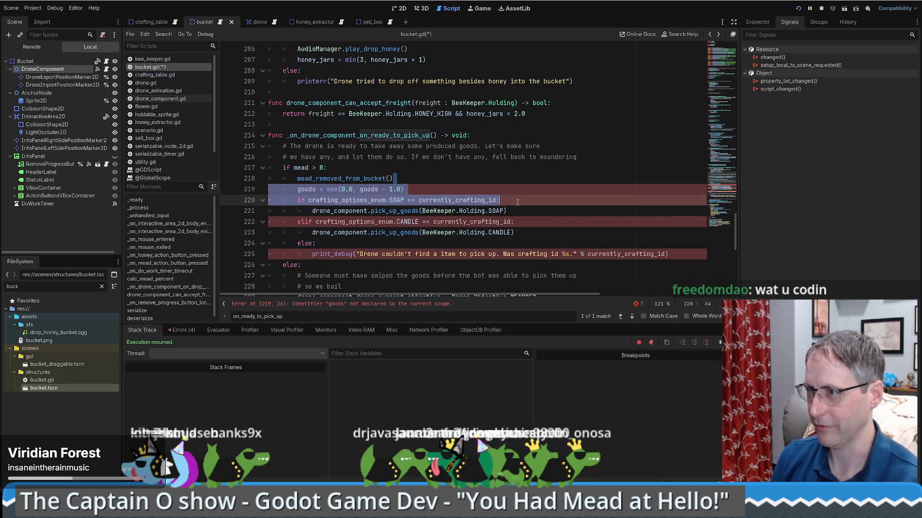
{"action": "key", "text": "BackSpace"}
{"action": "left_click", "coordinate": [494, 189]}
{"action": "key", "text": "shift+Tab"}
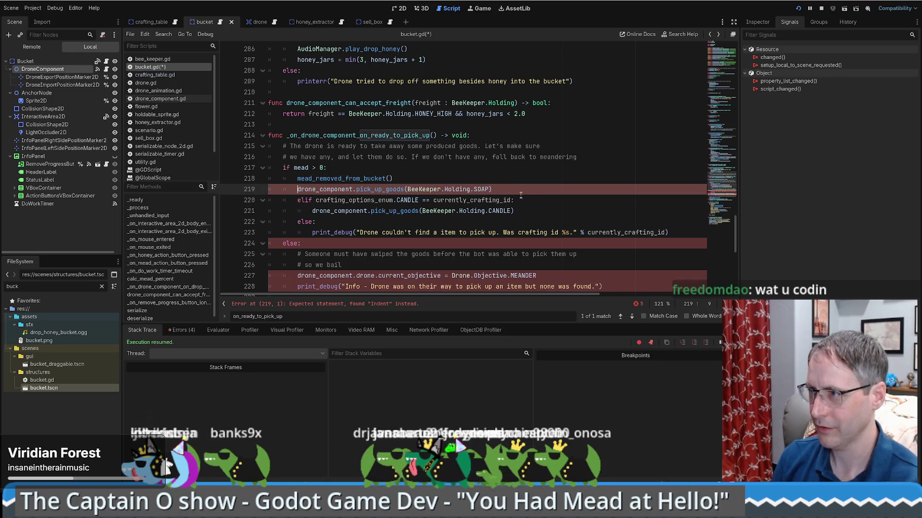
{"action": "left_click", "coordinate": [522, 207], "text": "shift"}
{"action": "left_click", "coordinate": [670, 233], "text": "shift"}
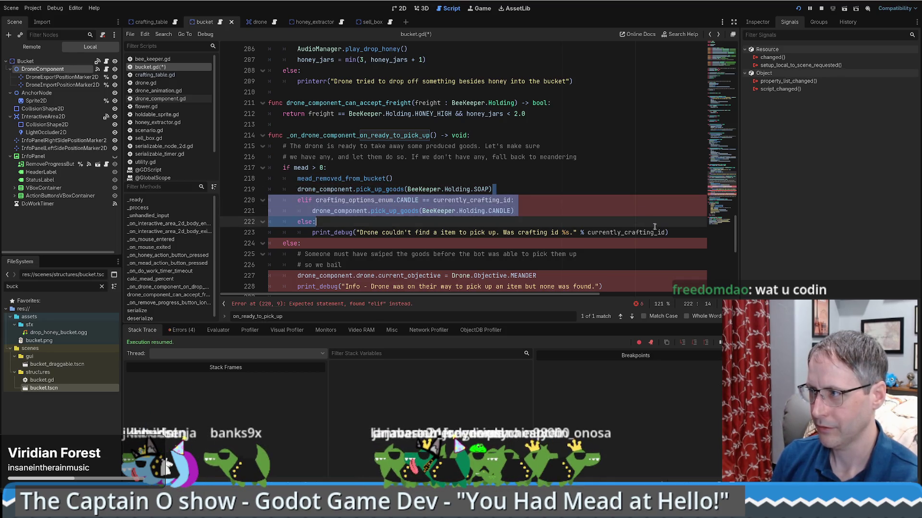
{"action": "key", "text": "BackSpace"}
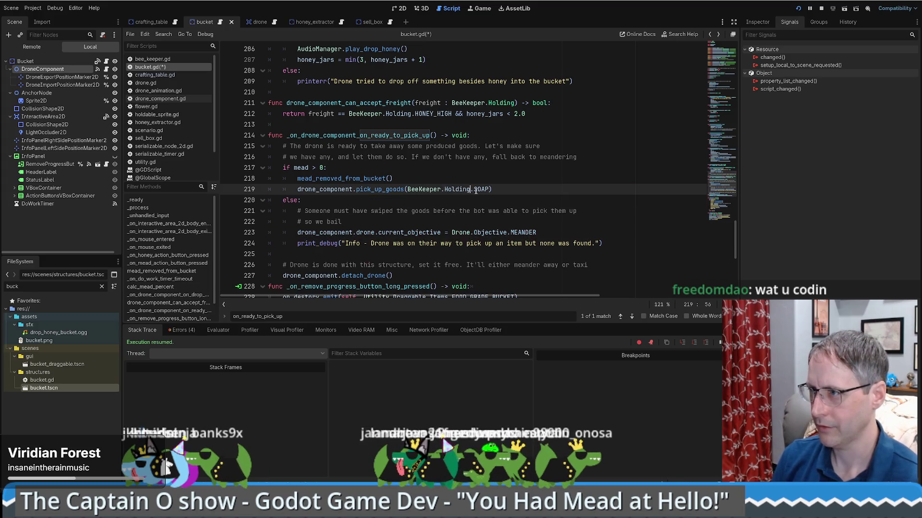
{"action": "type", "text": "MEAD"}
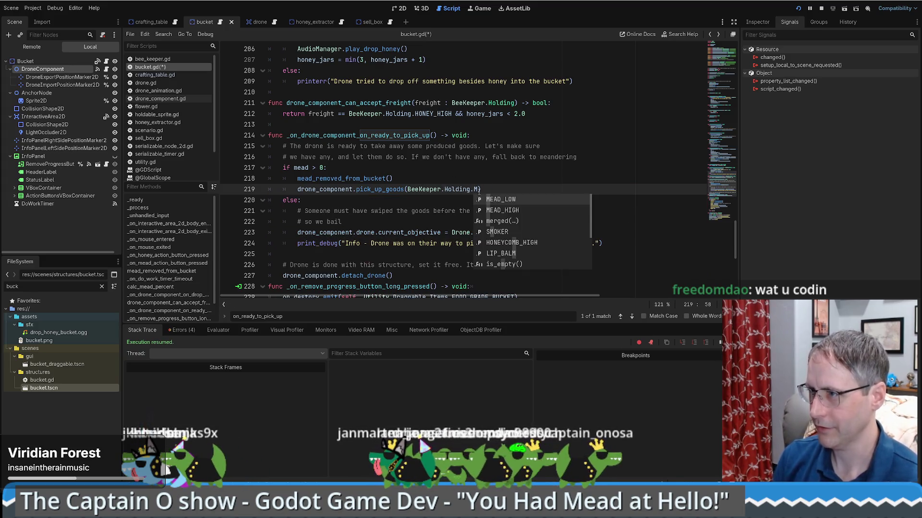
{"action": "key", "text": "Return"}
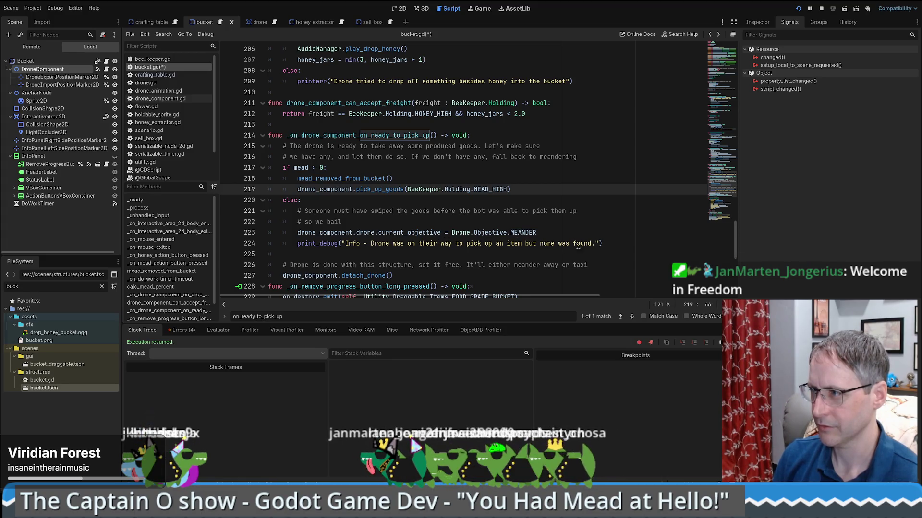
Step: Add a blank line after the detach_drone call and save bucket.gd
{"action": "left_click", "coordinate": [523, 243]}
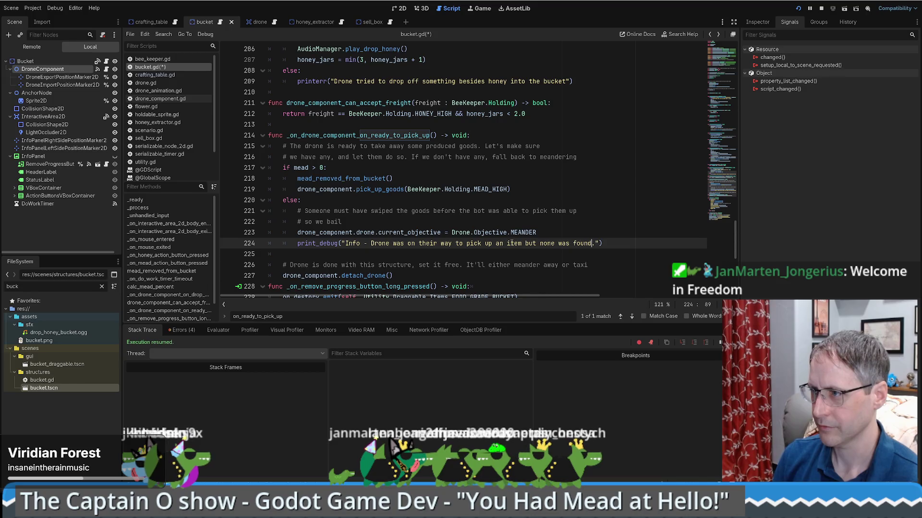
{"action": "scroll", "coordinate": [523, 243], "scroll_direction": "down", "scroll_amount": 3}
{"action": "double_click", "coordinate": [312, 177]}
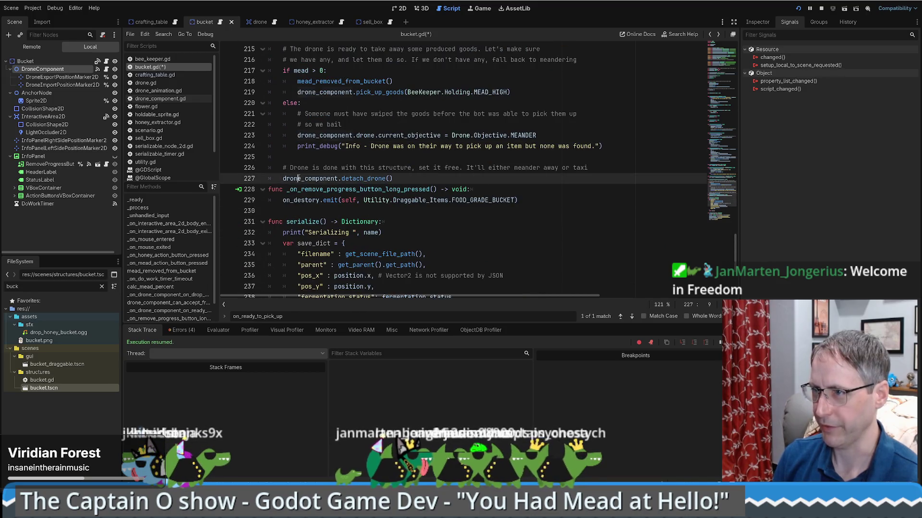
{"action": "scroll", "coordinate": [413, 177], "scroll_direction": "up", "scroll_amount": 2}
{"action": "scroll", "coordinate": [413, 178], "scroll_direction": "down", "scroll_amount": 3}
{"action": "left_click", "coordinate": [428, 147]}
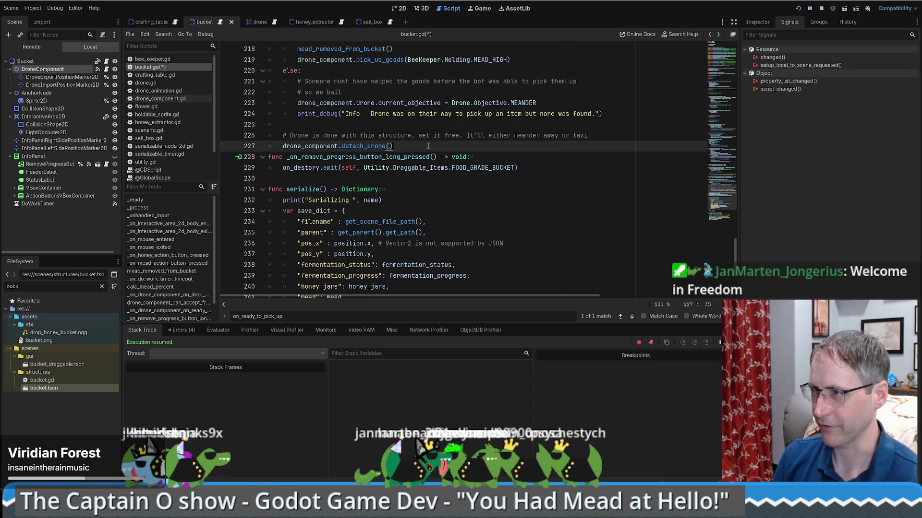
{"action": "key", "text": "Return"}
{"action": "key", "text": "BackSpace"}
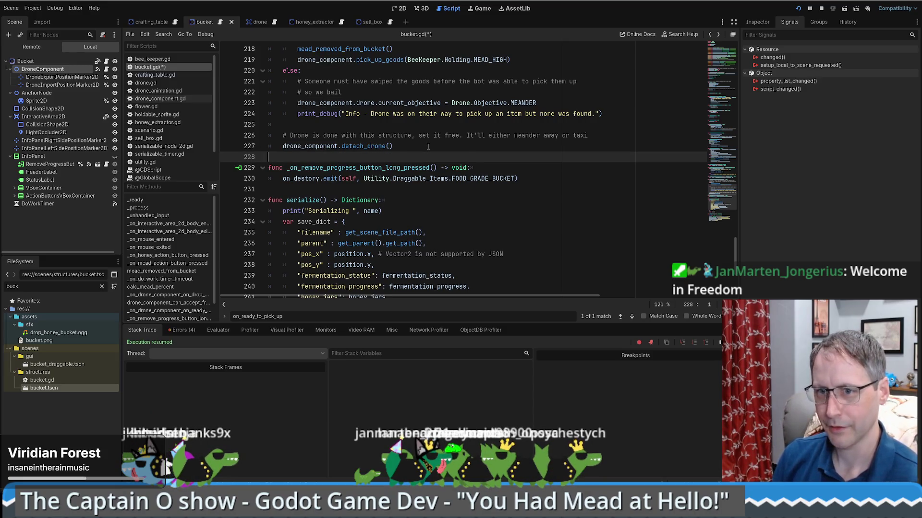
{"action": "left_click", "coordinate": [432, 146]}
{"action": "key", "text": "ctrl+s"}
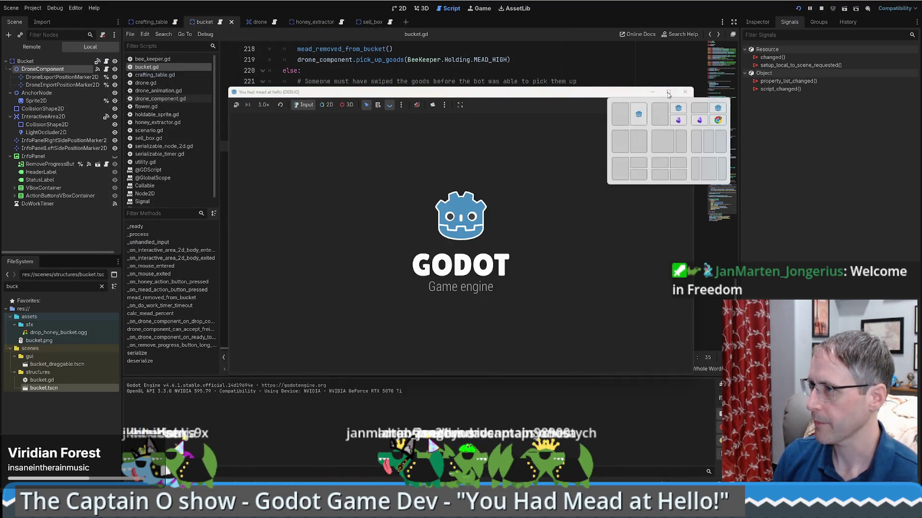
Step: Start a new game in the maximized window, walk the farmer around, and place a beehive beside him
{"action": "left_click", "coordinate": [668, 92]}
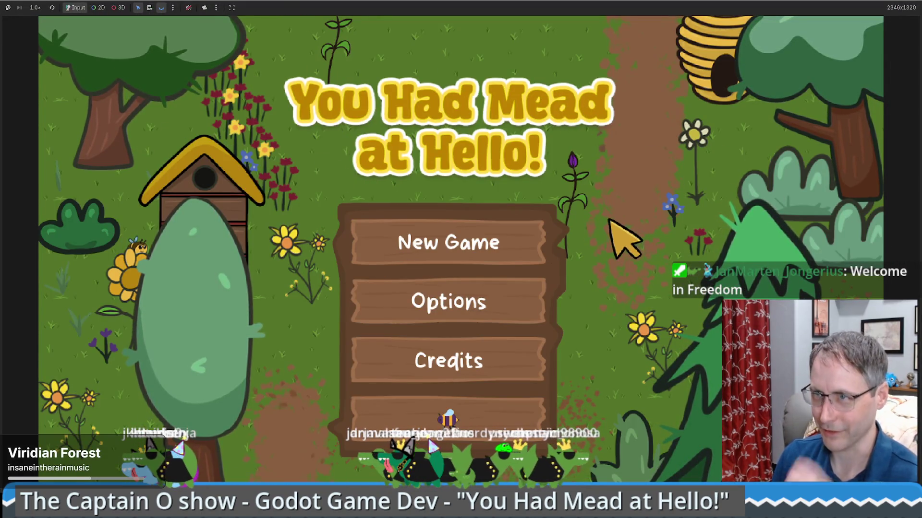
{"action": "left_click", "coordinate": [468, 237]}
{"action": "key", "text": "Up"}
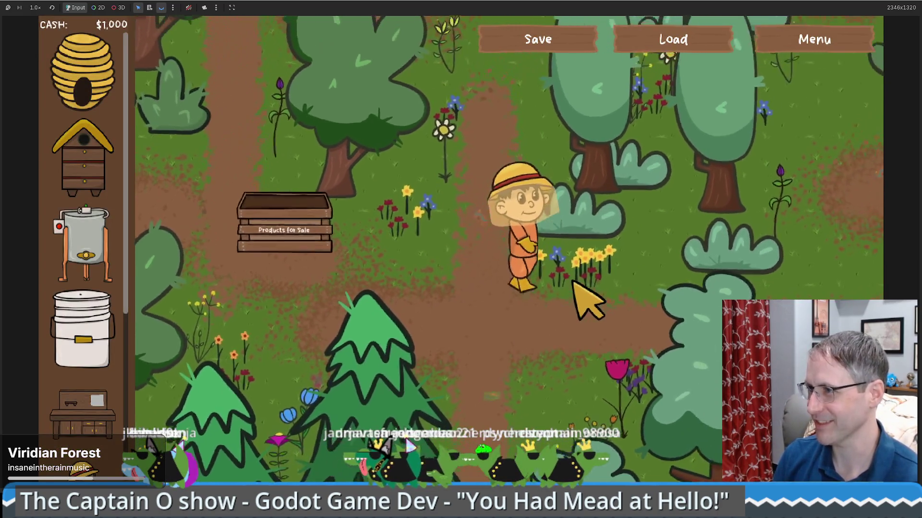
{"action": "key", "text": "Down"}
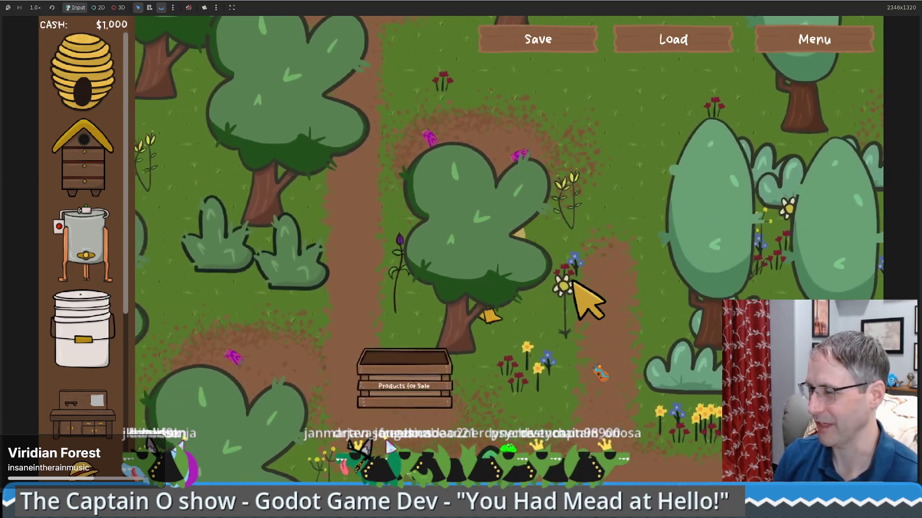
{"action": "key", "text": "Up"}
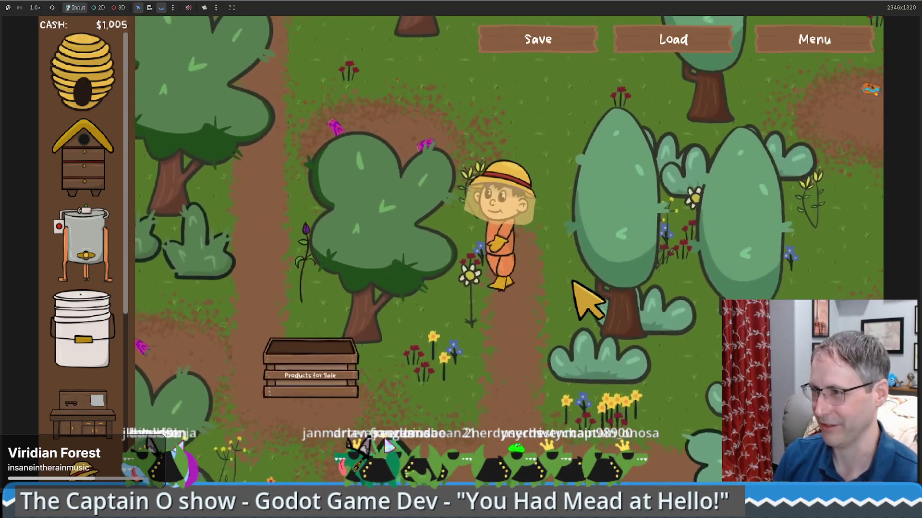
{"action": "key", "text": "Up"}
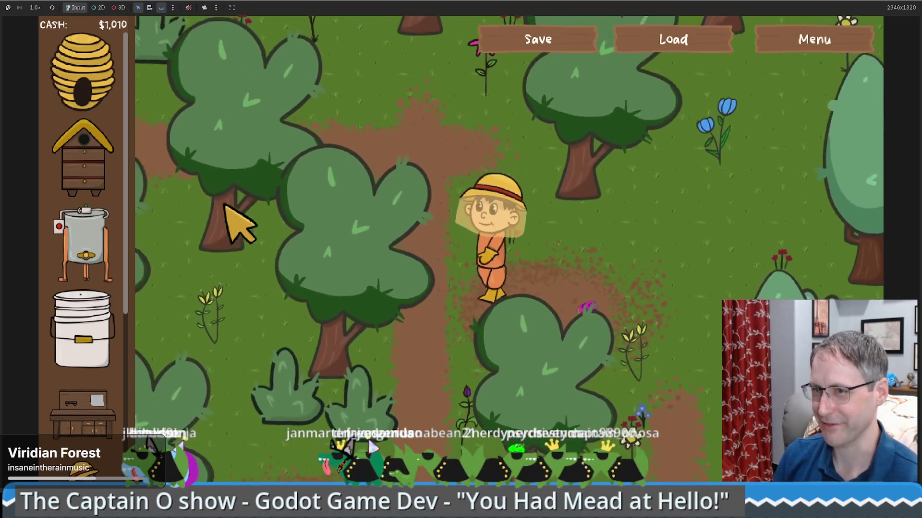
{"action": "left_click_drag", "start_coordinate": [84, 158], "coordinate": [677, 317]}
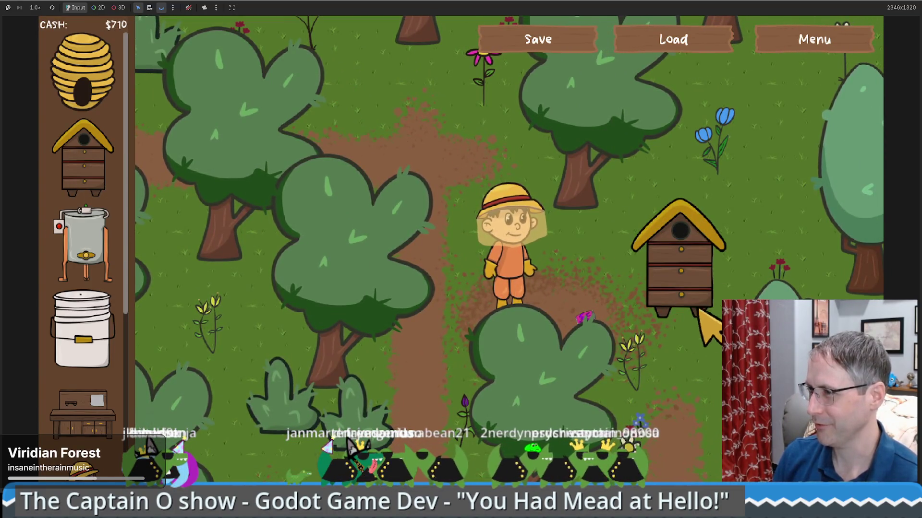
Step: Open the game's settings and close them again, saving on the second pass
{"action": "left_click", "coordinate": [819, 46]}
{"action": "left_click", "coordinate": [463, 457]}
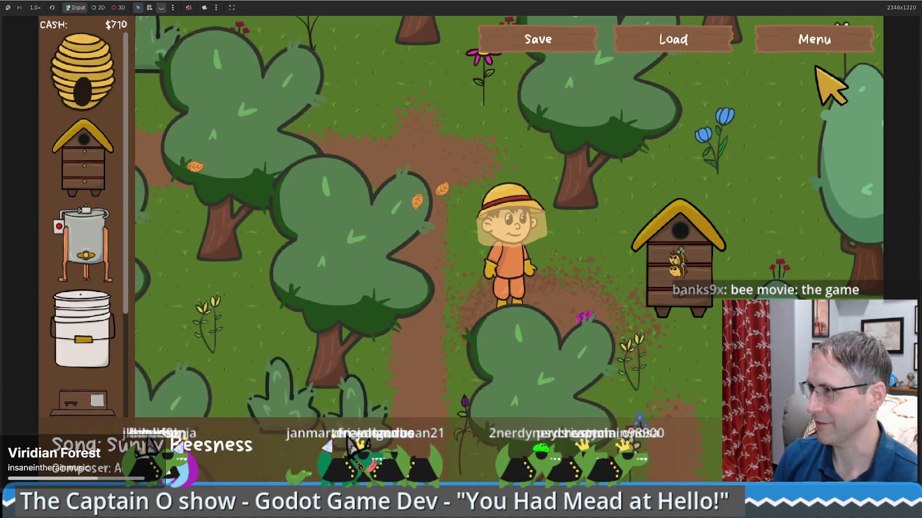
{"action": "left_click", "coordinate": [816, 67]}
{"action": "left_click", "coordinate": [463, 404]}
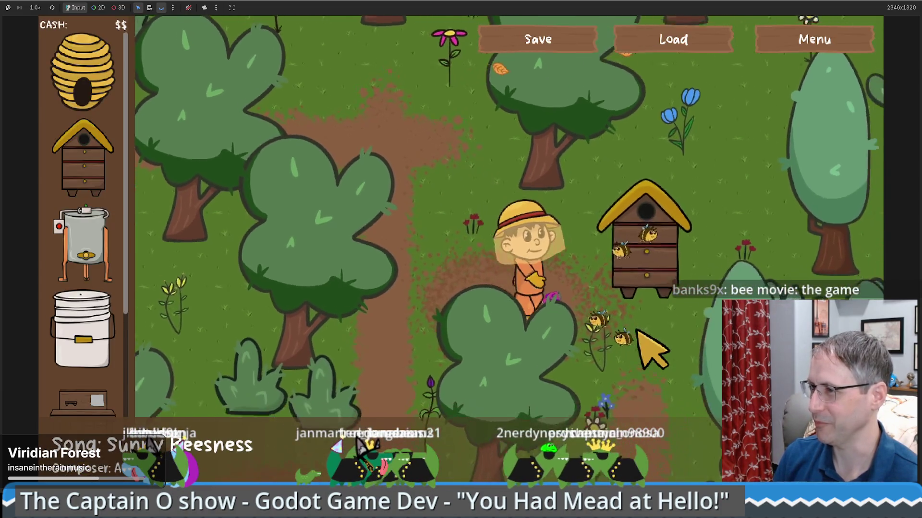
Step: Place a human-made bee hive, a natural bee hive and a honey extractor on the map
{"action": "left_click_drag", "start_coordinate": [84, 159], "coordinate": [394, 240]}
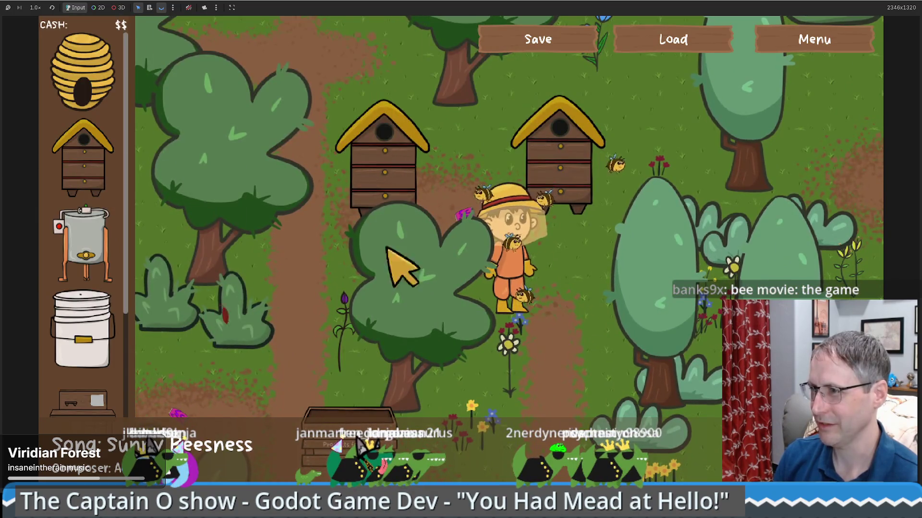
{"action": "left_click_drag", "start_coordinate": [82, 72], "coordinate": [184, 93]}
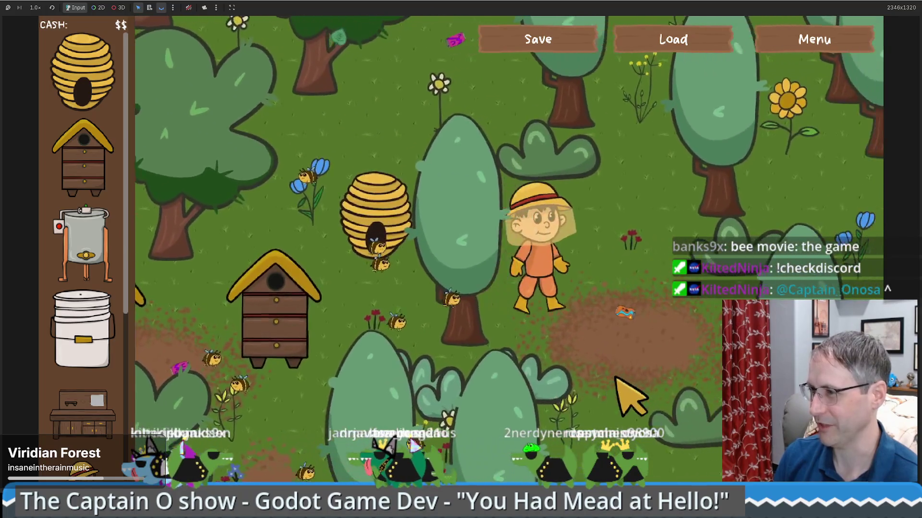
{"action": "mouse_move", "coordinate": [83, 245]}
{"action": "left_mouse_down"}
{"action": "mouse_move", "coordinate": [91, 231]}
{"action": "mouse_move", "coordinate": [669, 243]}
{"action": "left_mouse_up"}
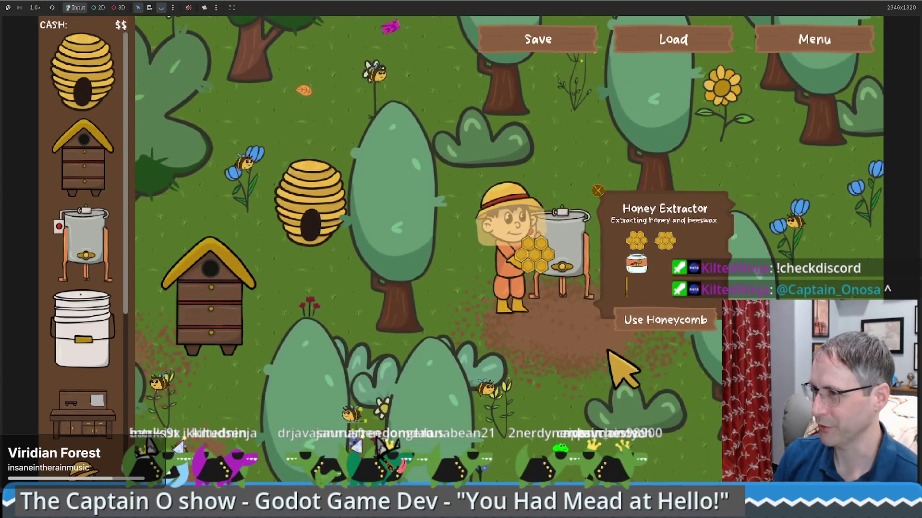
Step: Walk the beekeeper between the extractor and sell crate, selling honeycomb for $50
{"action": "scroll", "coordinate": [82, 408], "scroll_direction": "down", "scroll_amount": 5}
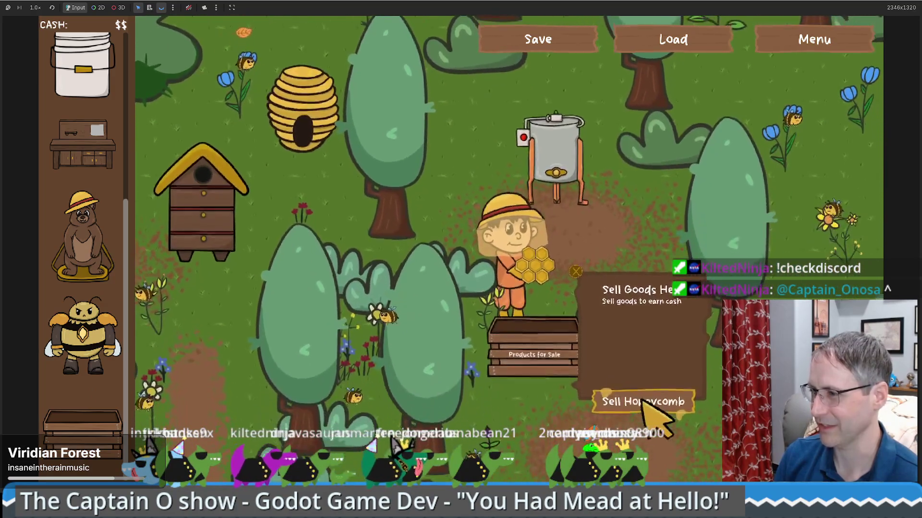
{"action": "key", "text": "w"}
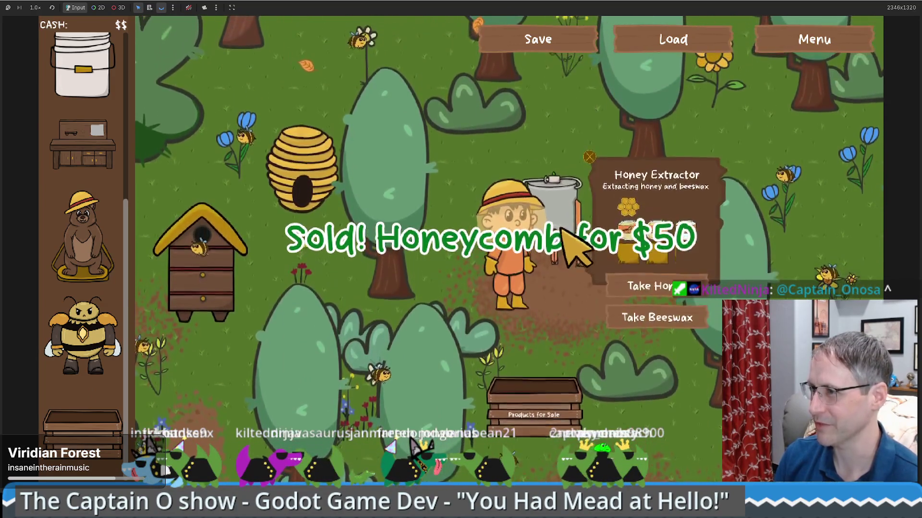
{"action": "key", "text": "s"}
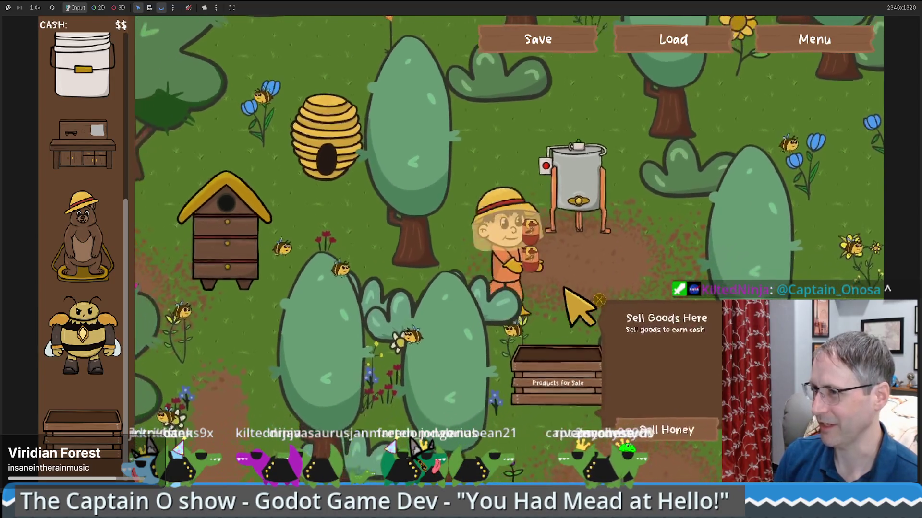
{"action": "key", "text": "w"}
{"action": "key", "text": "s"}
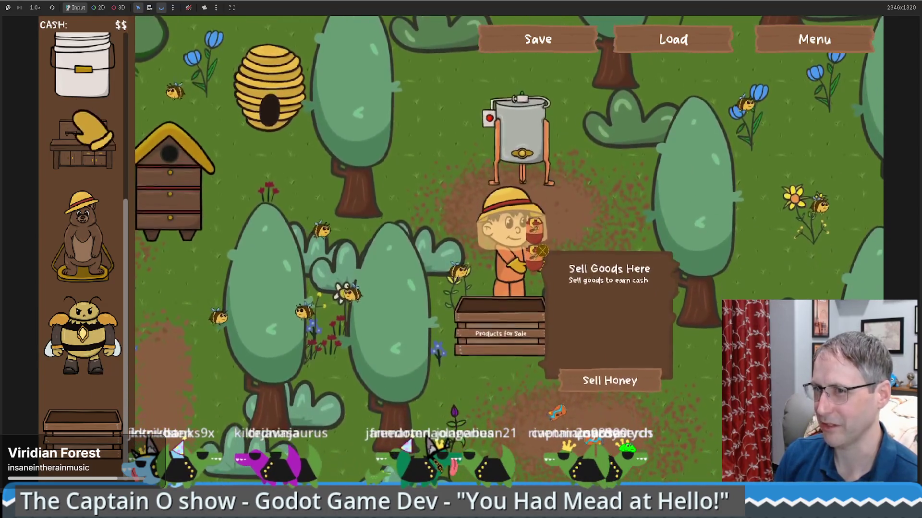
Step: Place a Food Grade Bucket down-right on the map while walking the beekeeper
{"action": "left_click_drag", "start_coordinate": [81, 65], "coordinate": [696, 457]}
{"action": "key", "text": "s"}
{"action": "key", "text": "d"}
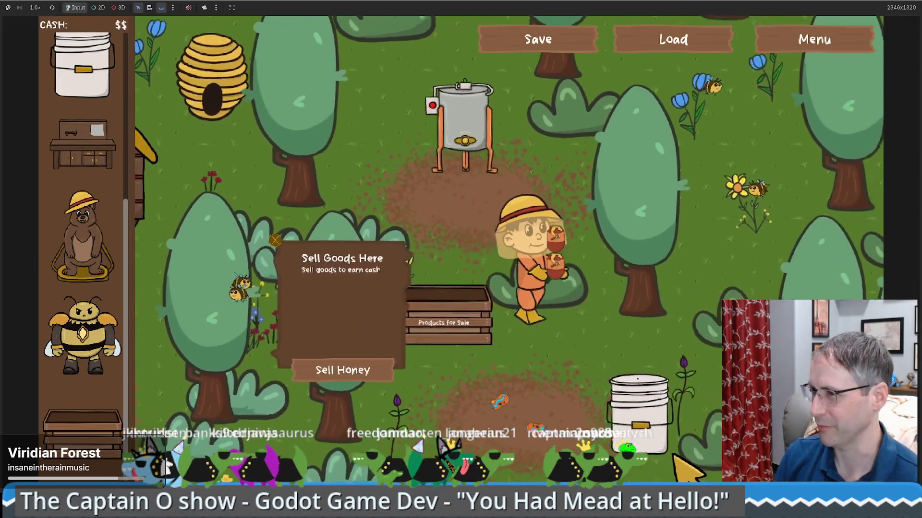
{"action": "left_click", "coordinate": [665, 362]}
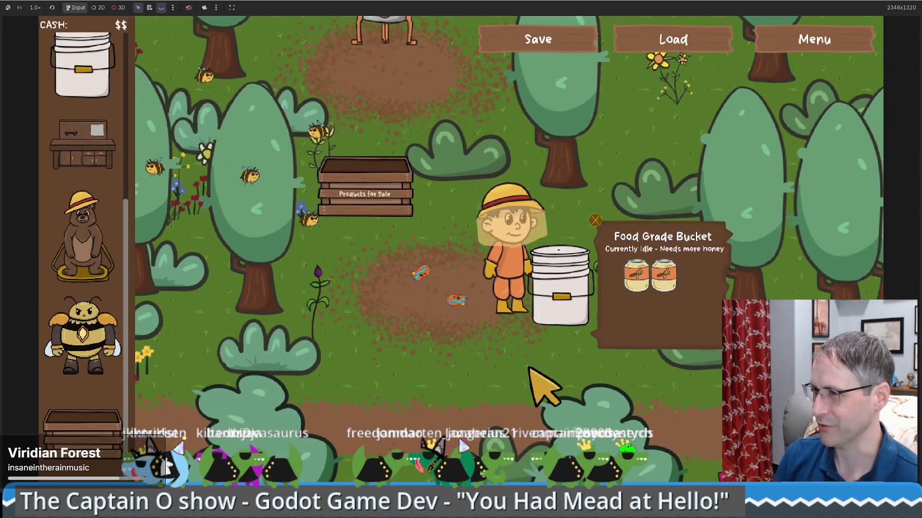
{"action": "key", "text": "a"}
{"action": "key", "text": "w"}
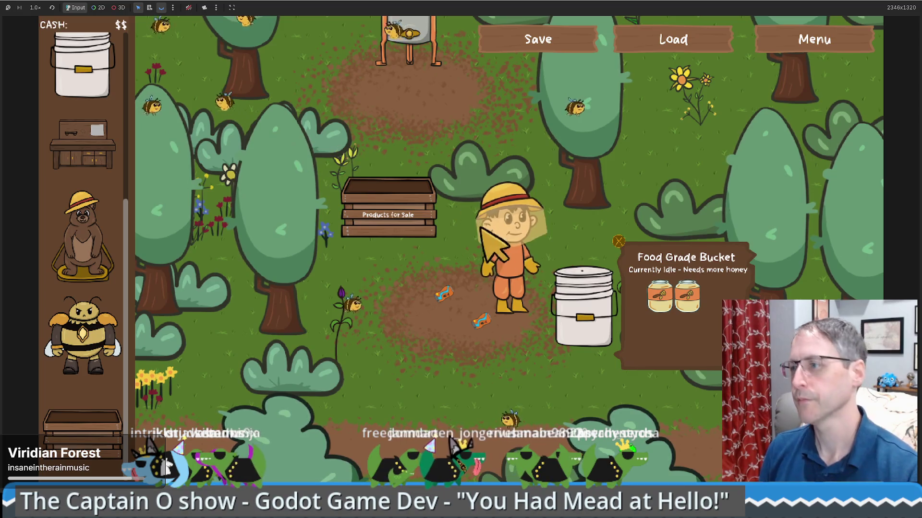
Step: Walk the beekeeper to the sell stall, pick up a Honey Guardian, then open the game menu
{"action": "key", "text": "Left"}
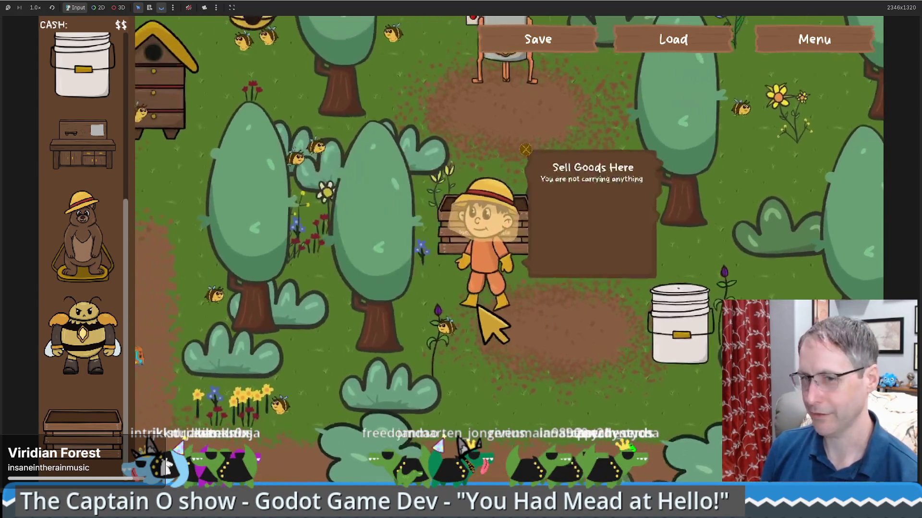
{"action": "key", "text": "Down"}
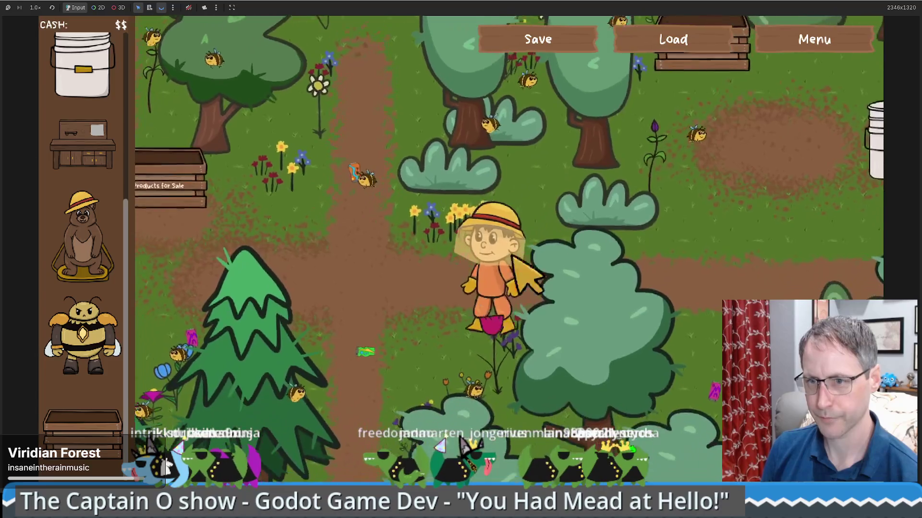
{"action": "key", "text": "Left"}
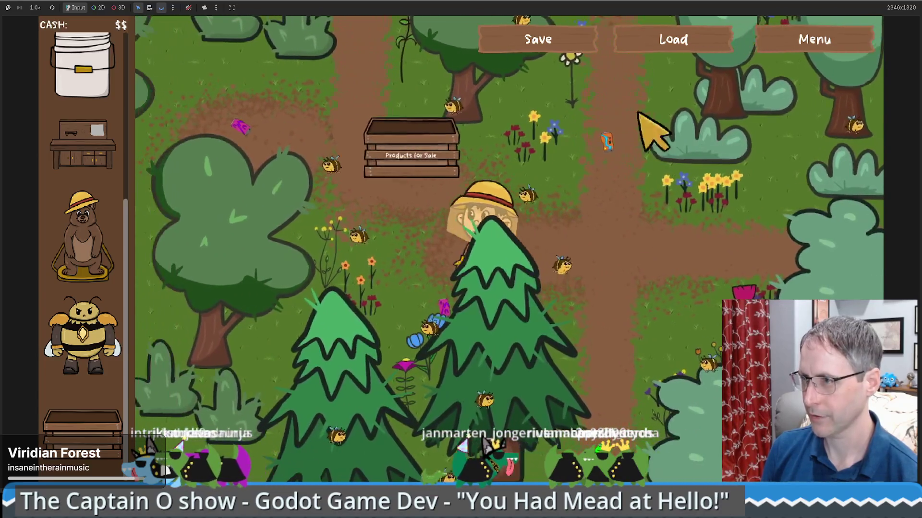
{"action": "key", "text": "Up"}
{"action": "left_click", "coordinate": [86, 336]}
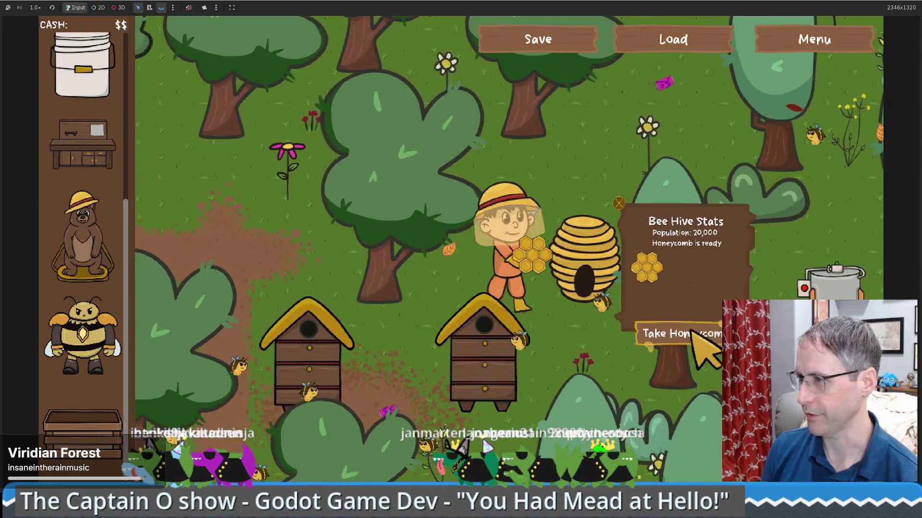
{"action": "left_click", "coordinate": [834, 47]}
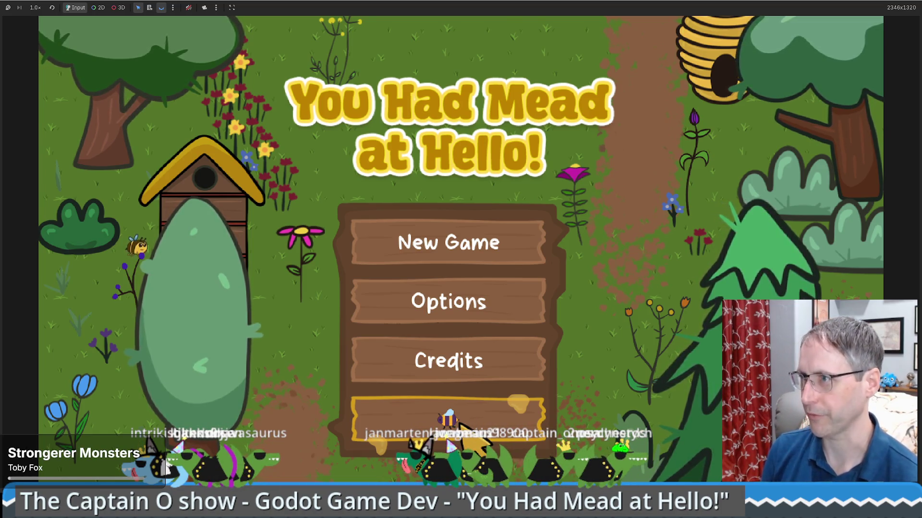
Step: Start a new game, walk to the Food Grade Bucket to confirm its mead is ready, then close the run
{"action": "left_click", "coordinate": [448, 418]}
{"action": "key", "text": "d"}
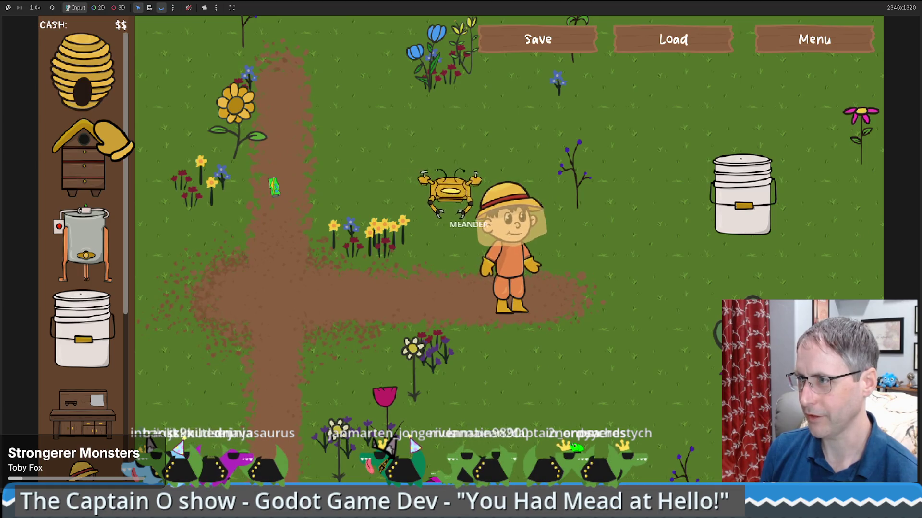
{"action": "key", "text": "d"}
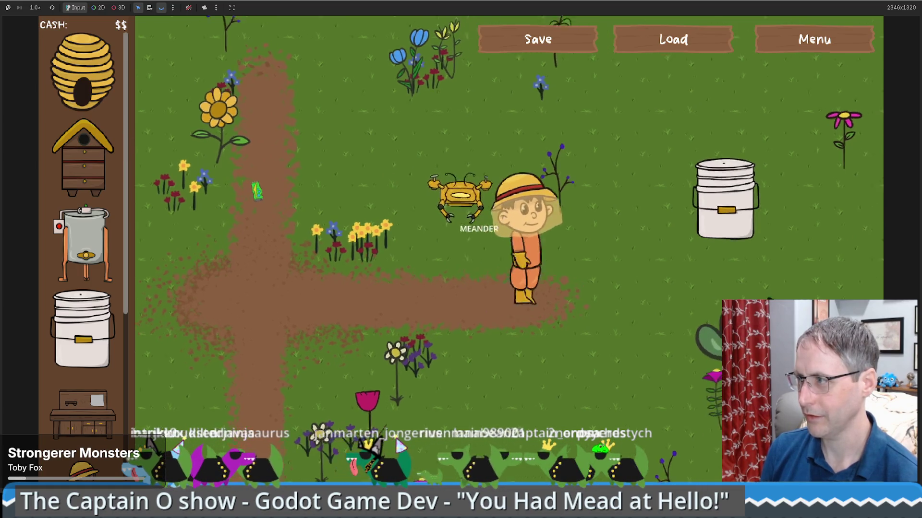
{"action": "left_click", "coordinate": [661, 230]}
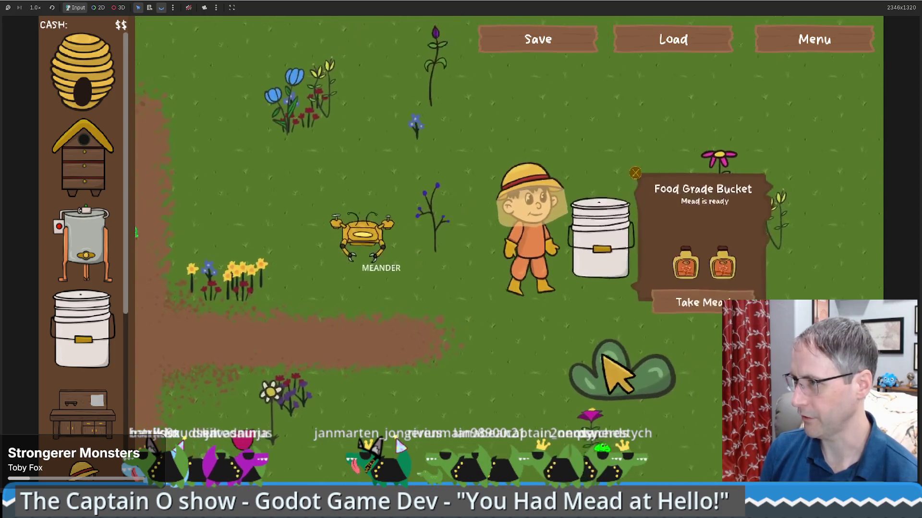
{"action": "key", "text": "a"}
{"action": "key", "text": "s"}
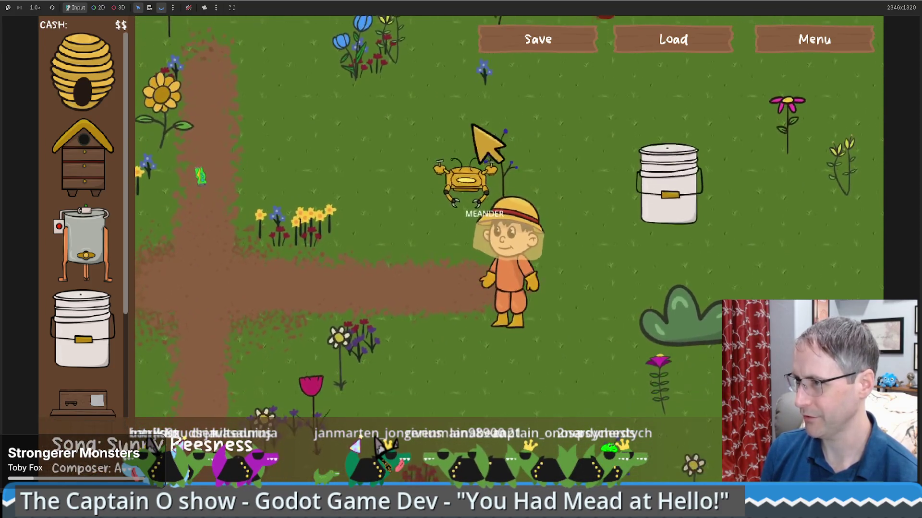
{"action": "key", "text": "w"}
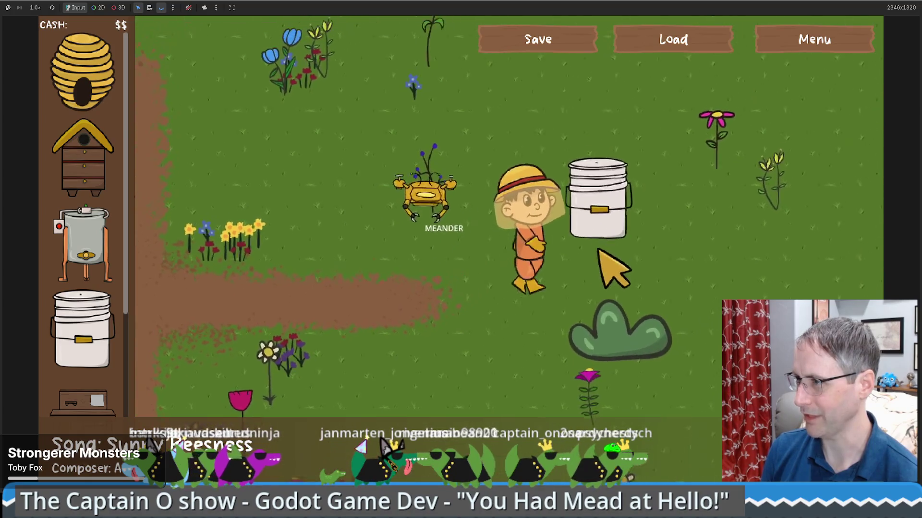
{"action": "left_click", "coordinate": [593, 269]}
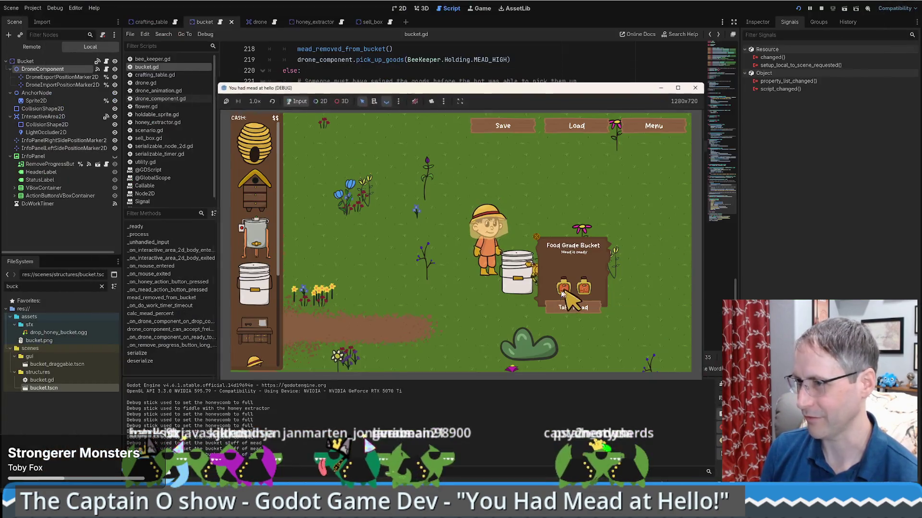
{"action": "left_click", "coordinate": [890, 4]}
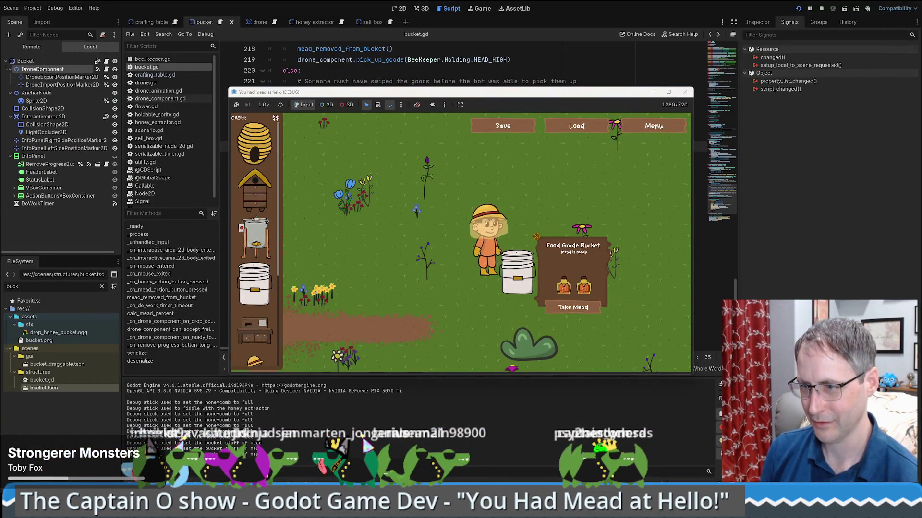
{"action": "key", "text": "F8"}
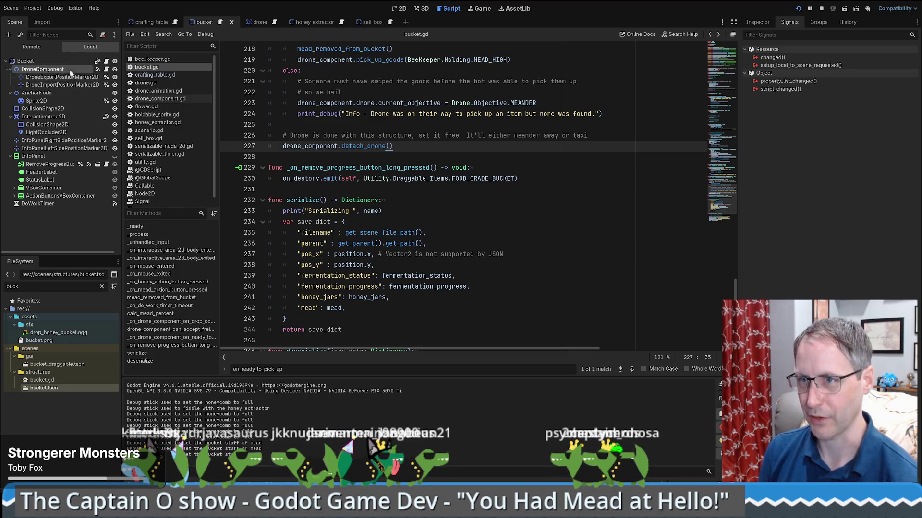
{"action": "left_click", "coordinate": [26, 61]}
{"action": "left_click", "coordinate": [767, 22]}
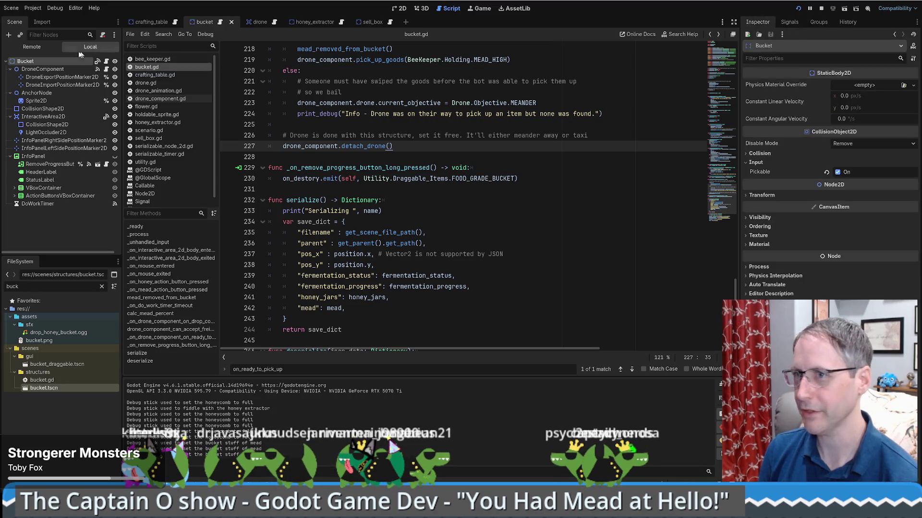
{"action": "key", "text": "Down"}
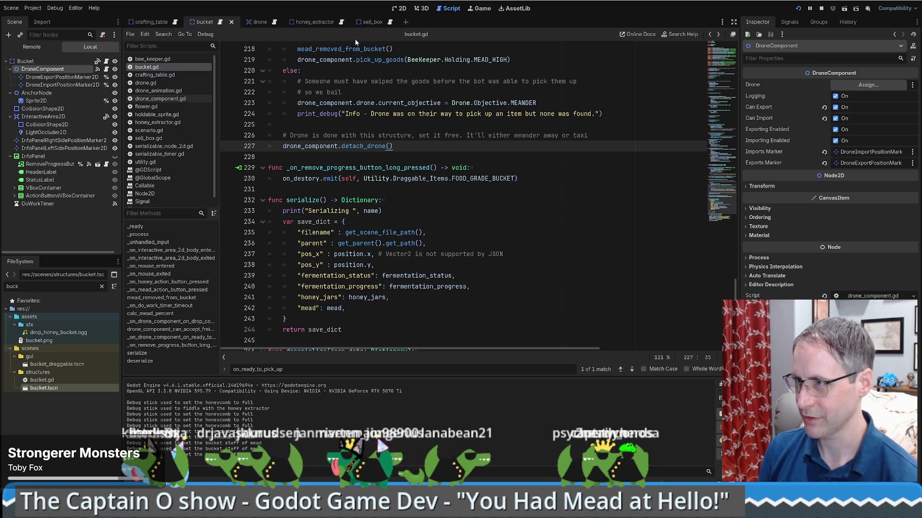
{"action": "left_click", "coordinate": [371, 21]}
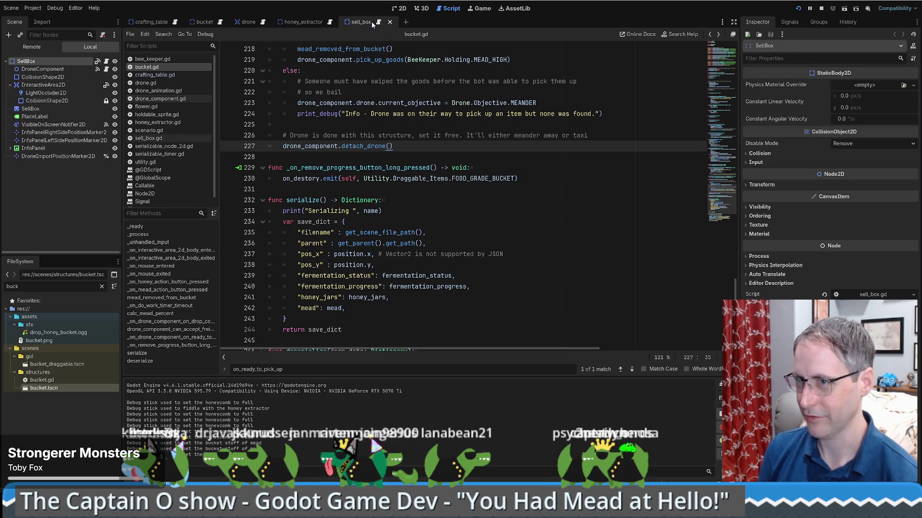
{"action": "left_click", "coordinate": [62, 68]}
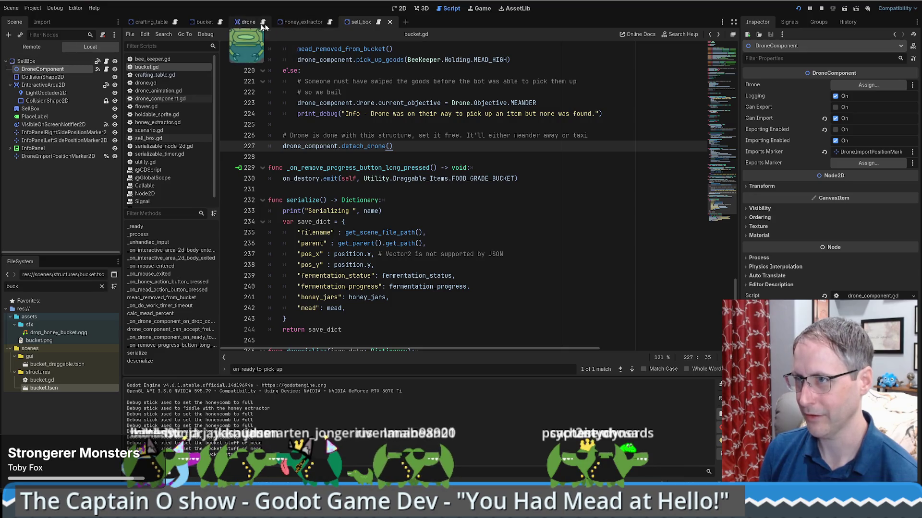
{"action": "left_click", "coordinate": [296, 23]}
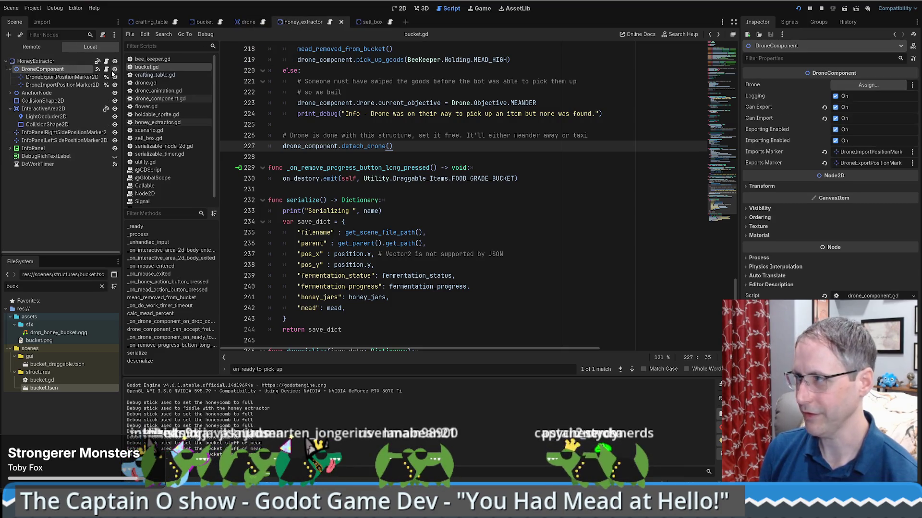
{"action": "scroll", "coordinate": [715, 130], "scroll_direction": "up", "scroll_amount": 20}
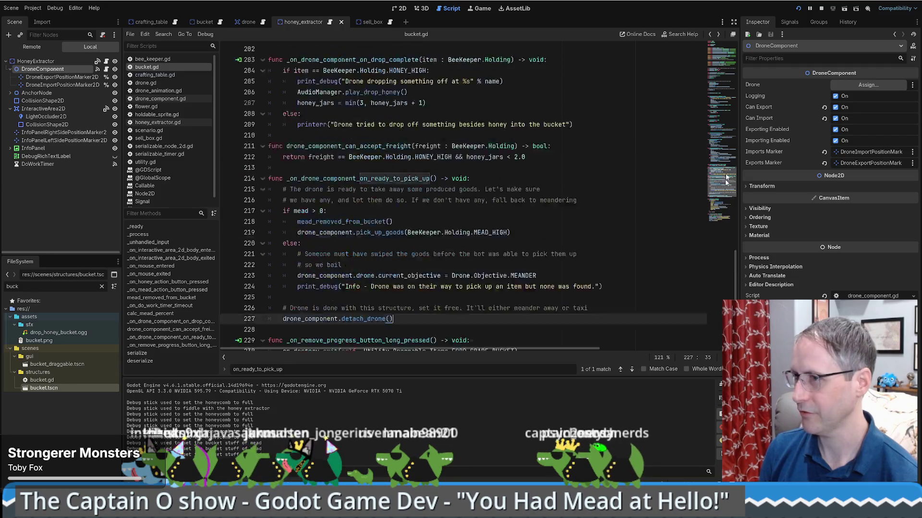
{"action": "left_click", "coordinate": [19, 61]}
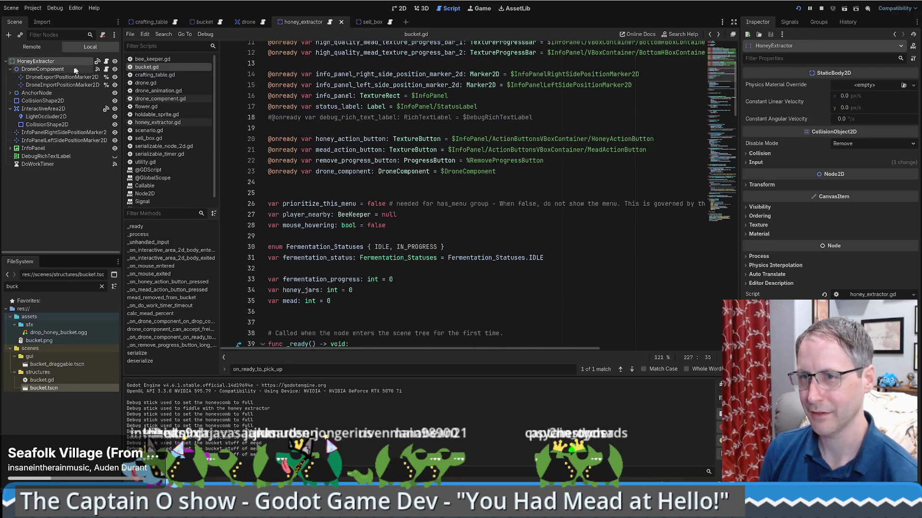
{"action": "left_click", "coordinate": [48, 69]}
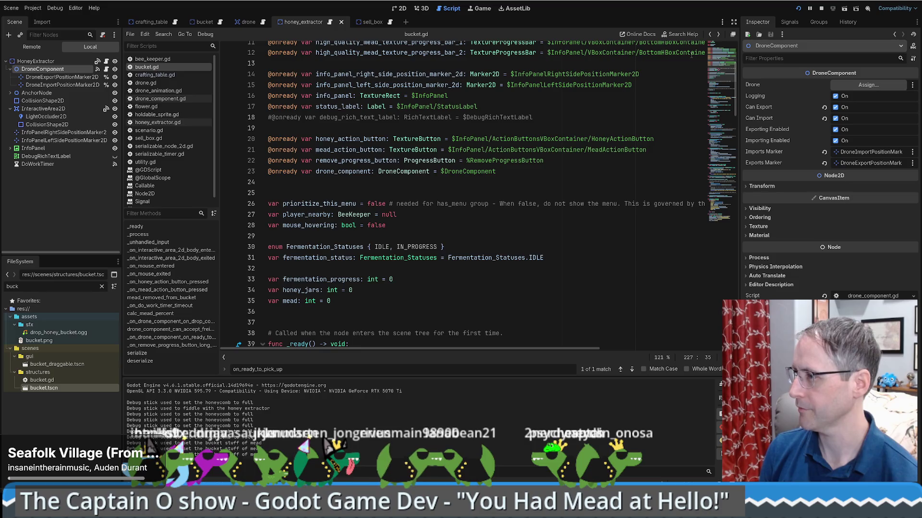
{"action": "scroll", "coordinate": [558, 197], "scroll_direction": "up", "scroll_amount": 3}
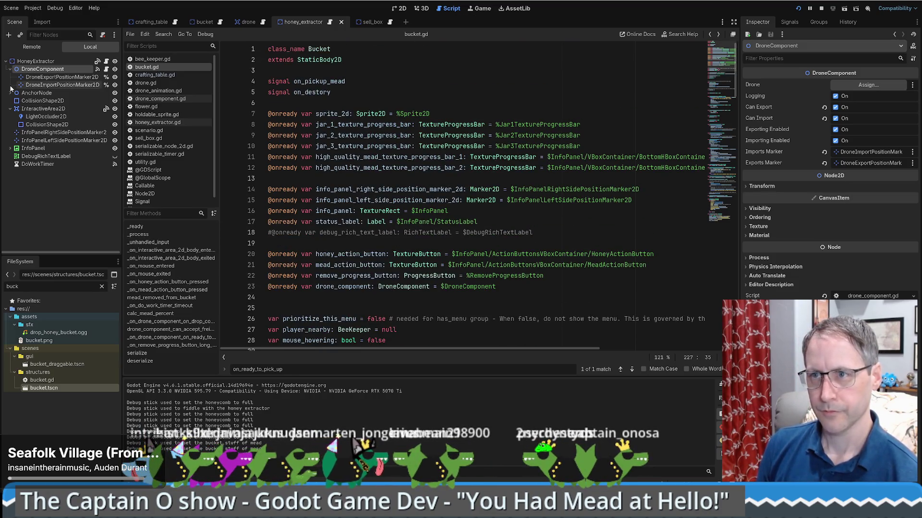
{"action": "left_click", "coordinate": [106, 69]}
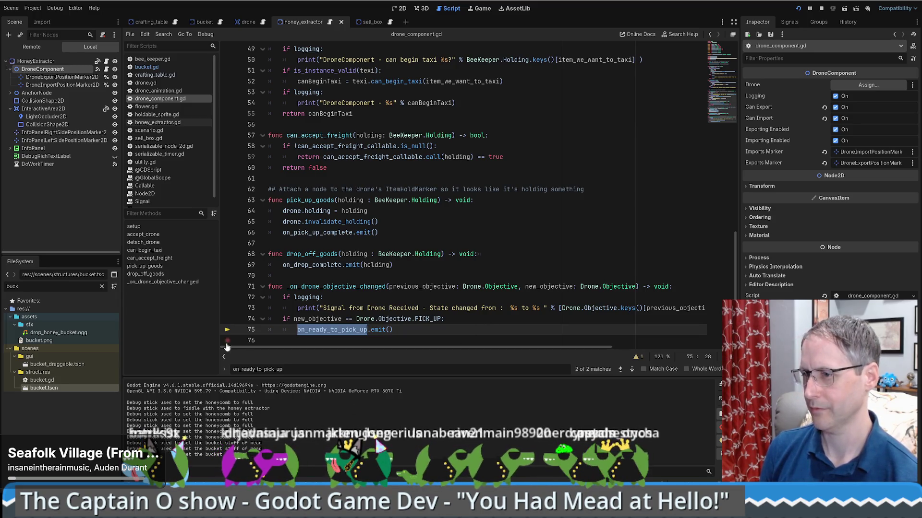
Step: Place the caret at the end of the PICK_UP condition line, resume from the breakpoint, and close honey_extractor
{"action": "left_click", "coordinate": [338, 320]}
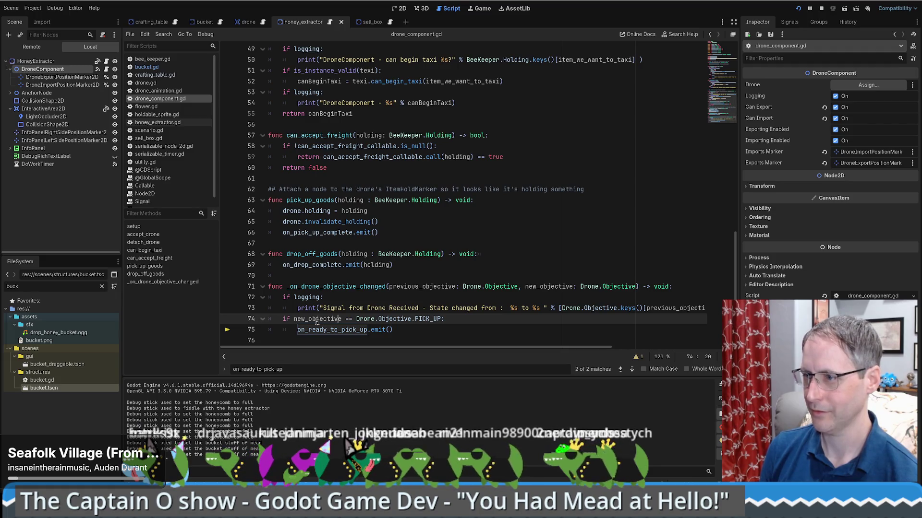
{"action": "key", "text": "End"}
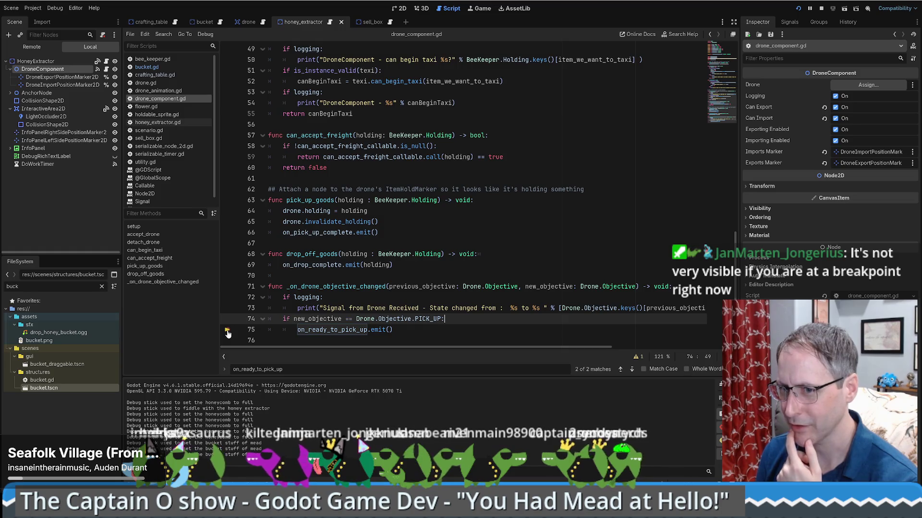
{"action": "left_click", "coordinate": [810, 9]}
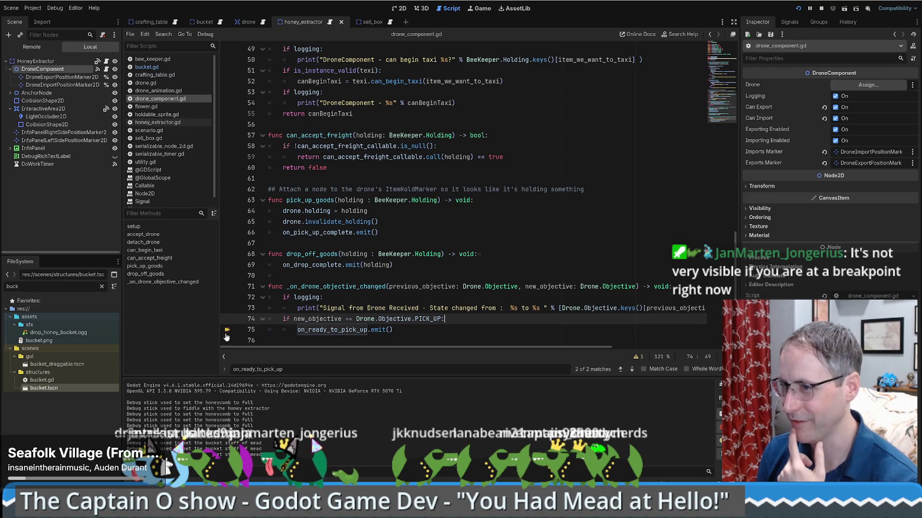
{"action": "left_click", "coordinate": [810, 9]}
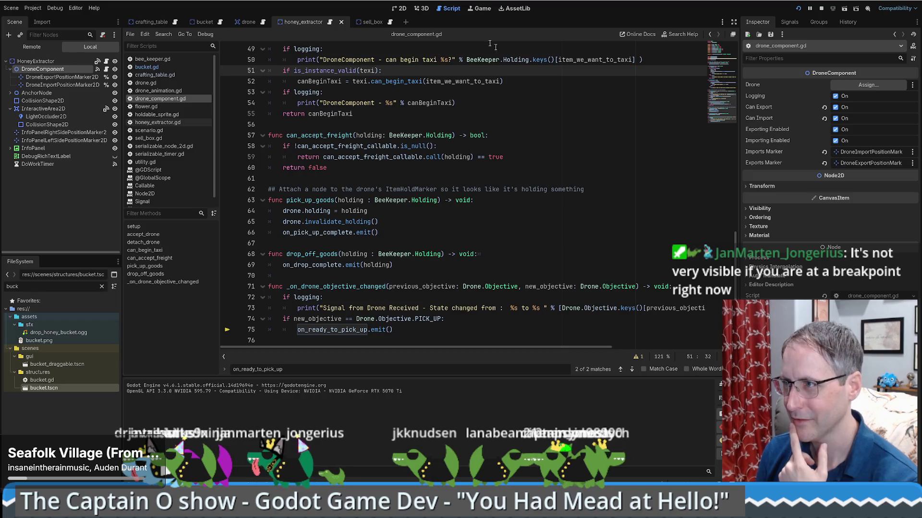
{"action": "middle_click", "coordinate": [297, 23]}
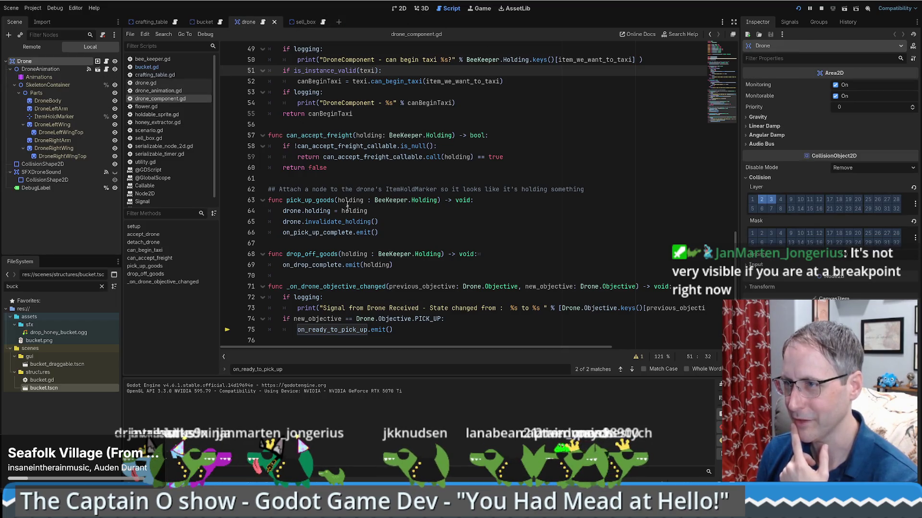
Step: Close drone_component.gd and reopen it from the FileSystem filtered by 'drone'
{"action": "left_click", "coordinate": [160, 91]}
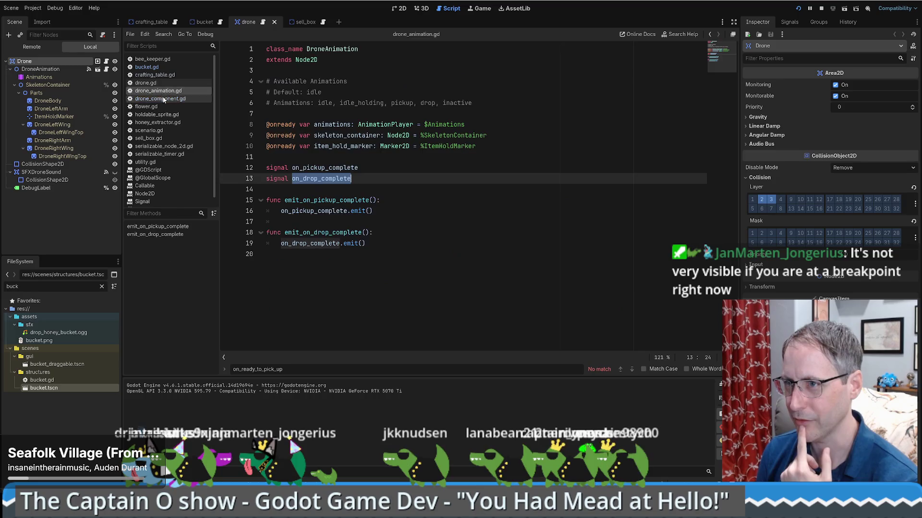
{"action": "middle_click", "coordinate": [164, 99]}
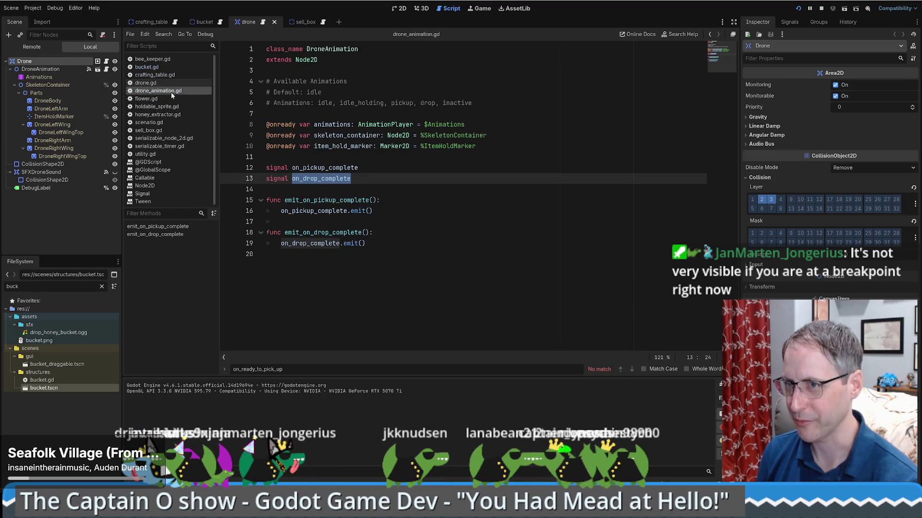
{"action": "left_click", "coordinate": [13, 287]}
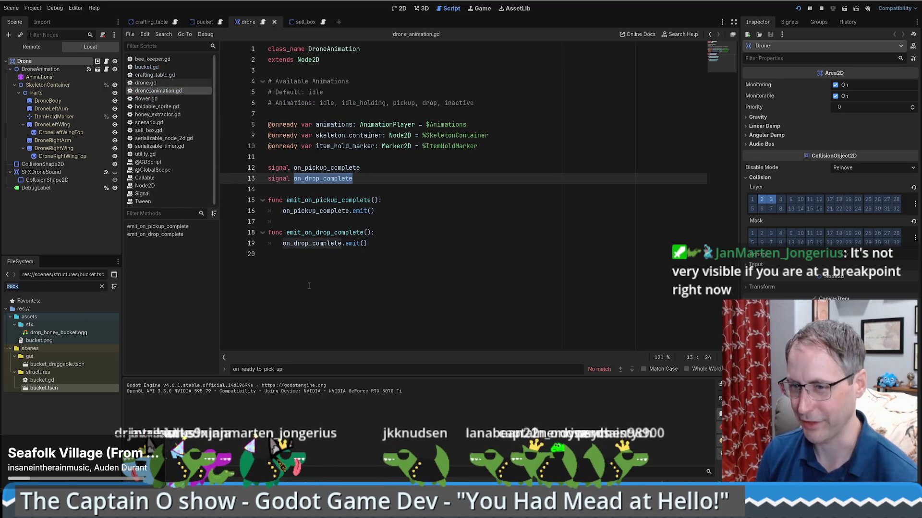
{"action": "type", "text": "drone"}
{"action": "double_click", "coordinate": [73, 460]}
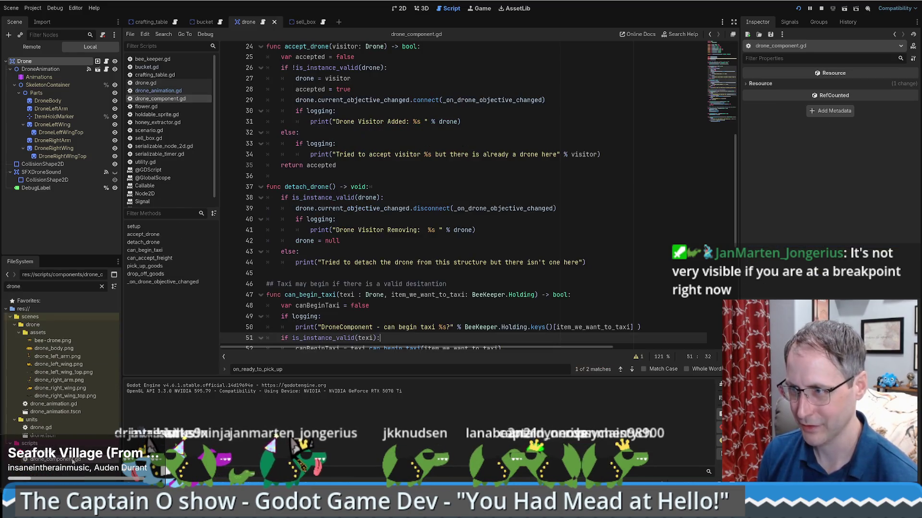
Step: Scroll to line 75 of drone_component.gd and stop the running game
{"action": "scroll", "coordinate": [507, 265], "scroll_direction": "down", "scroll_amount": 8}
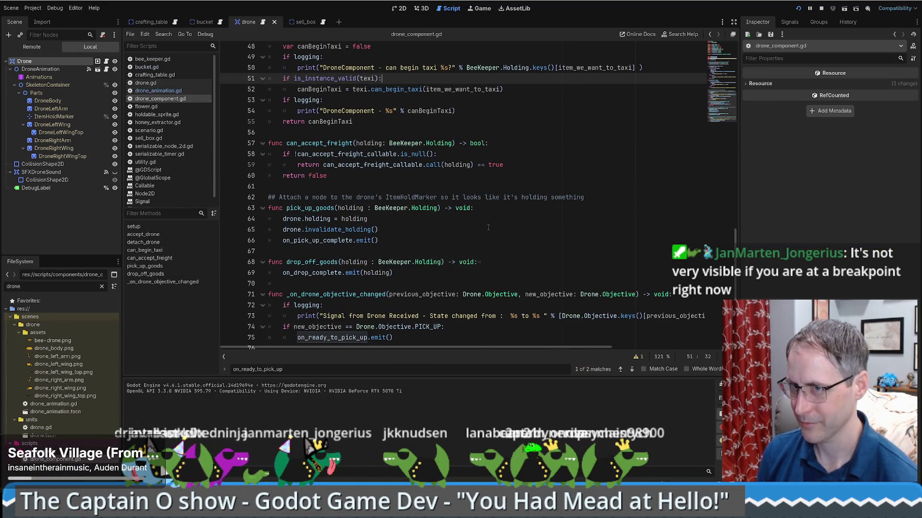
{"action": "scroll", "coordinate": [490, 228], "scroll_direction": "down", "scroll_amount": 1}
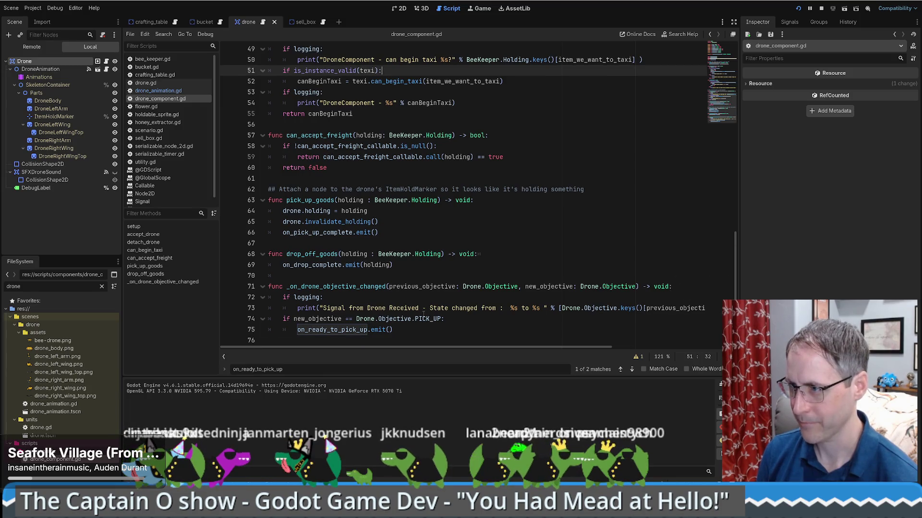
{"action": "left_click", "coordinate": [487, 327]}
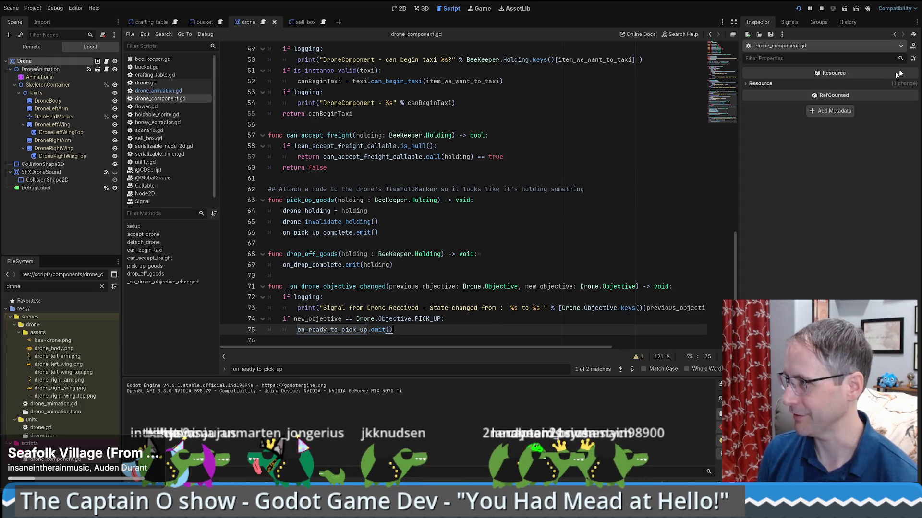
{"action": "left_click", "coordinate": [823, 9]}
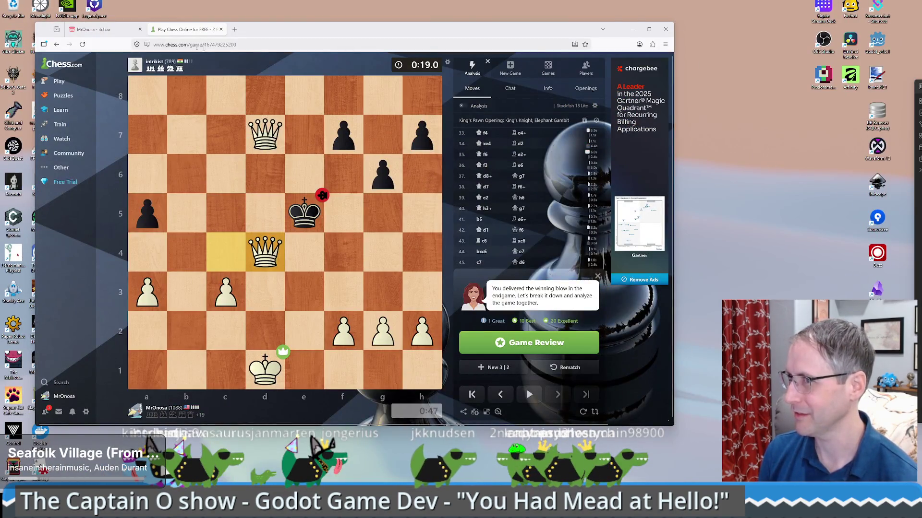
Step: Close the chess page and reopen the 'You had mead at hello' project from the Project Manager
{"action": "key", "text": "ctrl+w"}
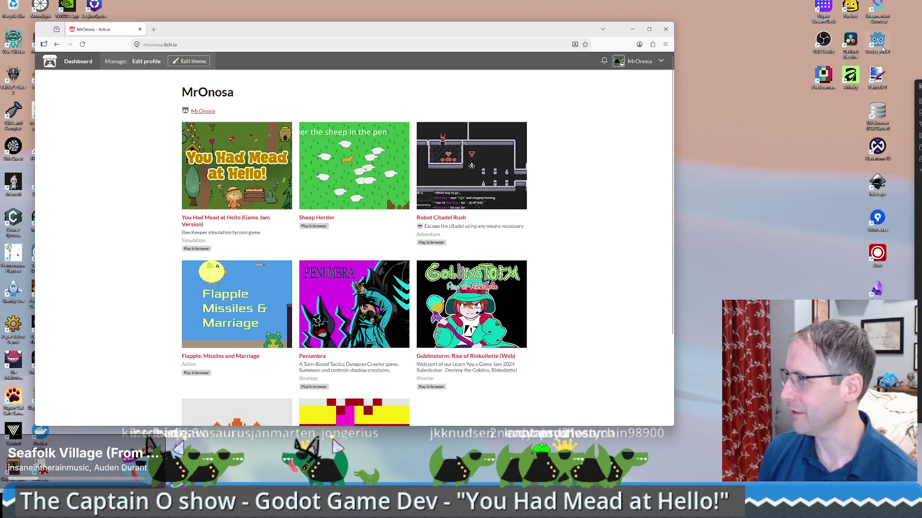
{"action": "double_click", "coordinate": [882, 48]}
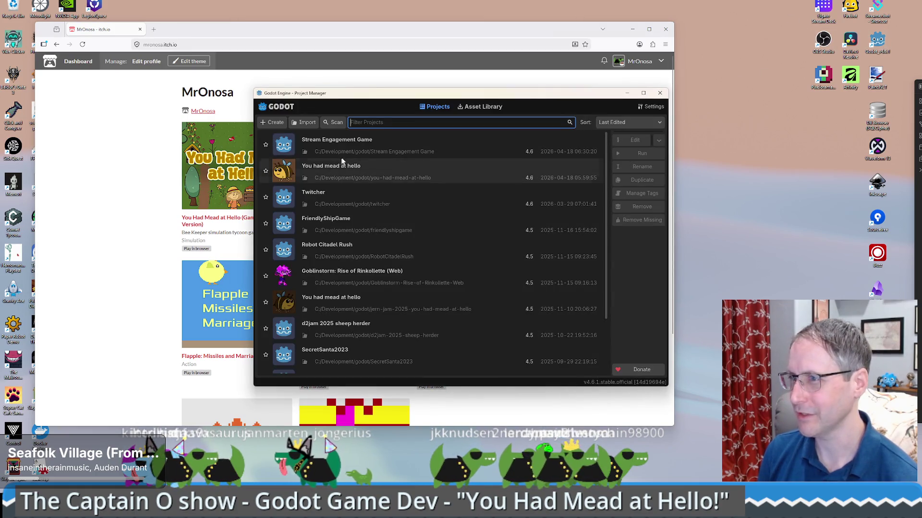
{"action": "left_click", "coordinate": [343, 163]}
{"action": "left_click", "coordinate": [632, 140]}
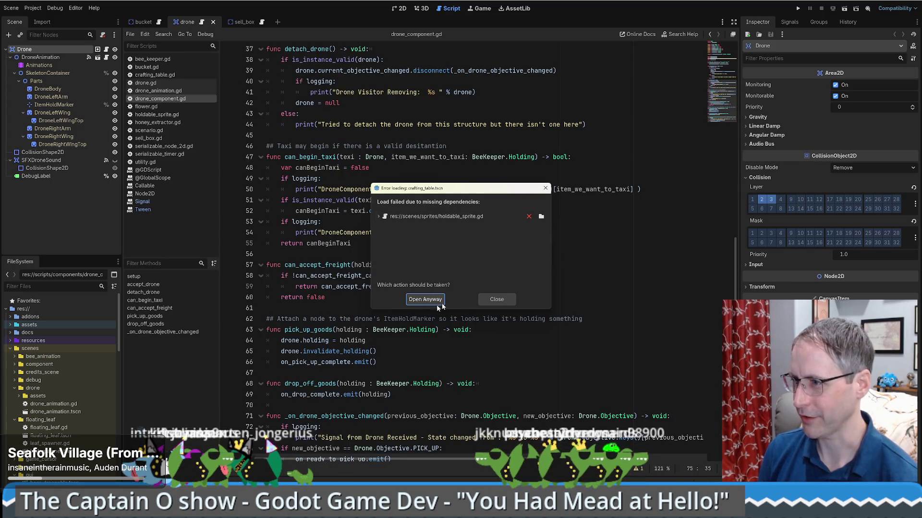
Step: Dismiss the missing-dependency error and bring up the bucket script
{"action": "left_click", "coordinate": [497, 299]}
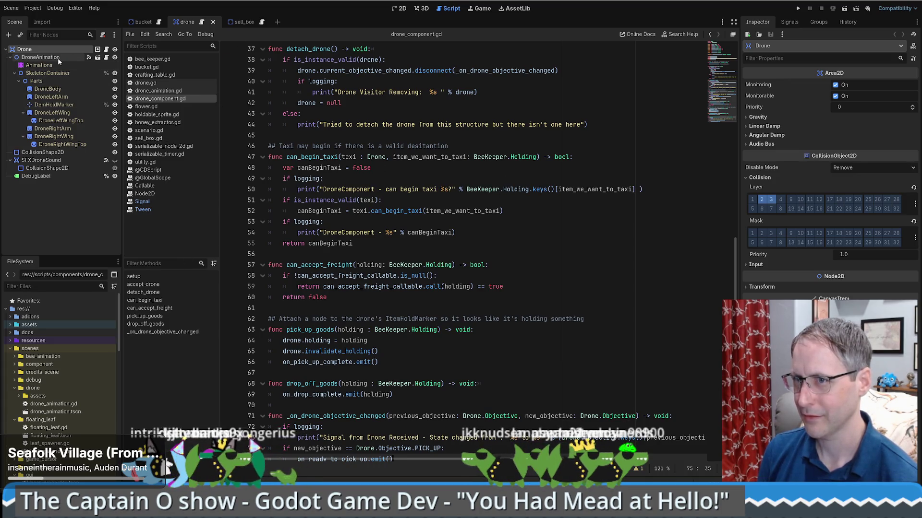
{"action": "left_click", "coordinate": [143, 22]}
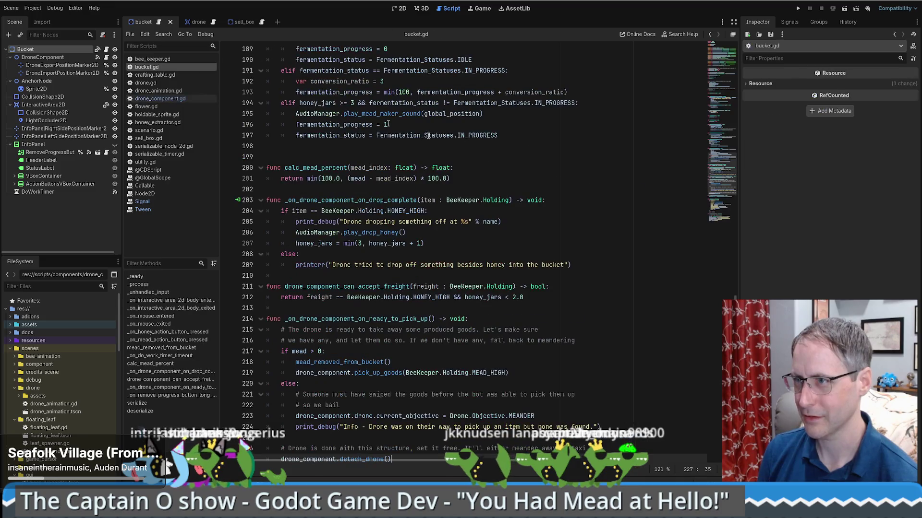
{"action": "scroll", "coordinate": [519, 234], "scroll_direction": "down", "scroll_amount": 5}
{"action": "scroll", "coordinate": [521, 234], "scroll_direction": "up", "scroll_amount": 3}
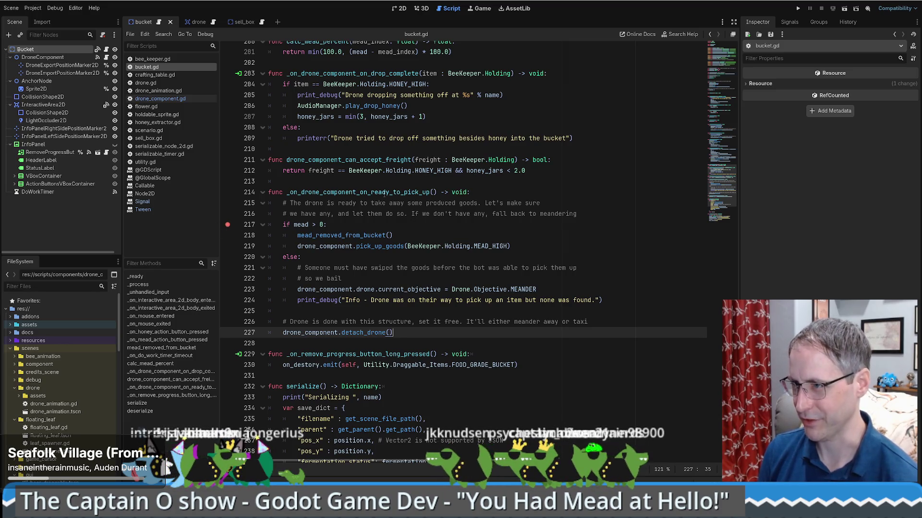
Step: Review the ready-to-pick-up handler and can_accept_freight definition, then select the DroneComponent node
{"action": "double_click", "coordinate": [385, 193]}
{"action": "scroll", "coordinate": [386, 139], "scroll_direction": "up", "scroll_amount": 5}
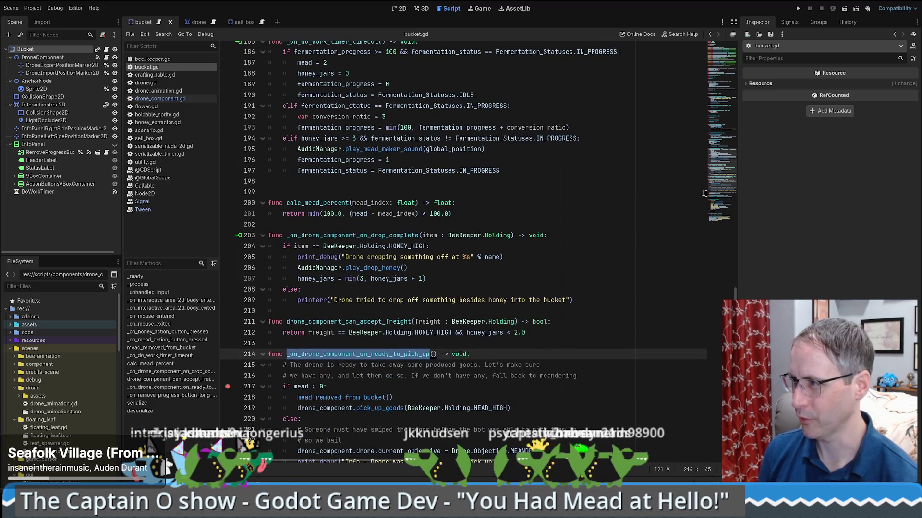
{"action": "scroll", "coordinate": [704, 192], "scroll_direction": "up", "scroll_amount": 20}
{"action": "scroll", "coordinate": [420, 202], "scroll_direction": "down", "scroll_amount": 5}
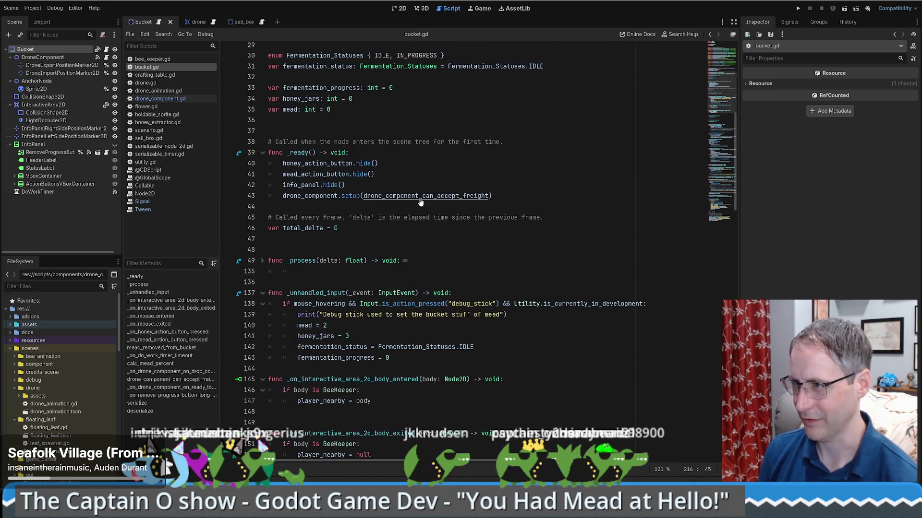
{"action": "left_click", "coordinate": [420, 197], "text": "ctrl"}
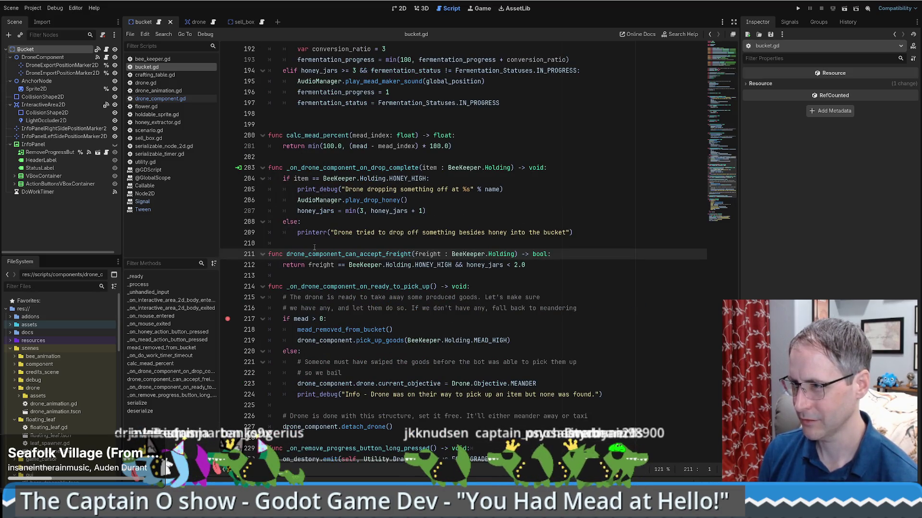
{"action": "key", "text": "alt+Left"}
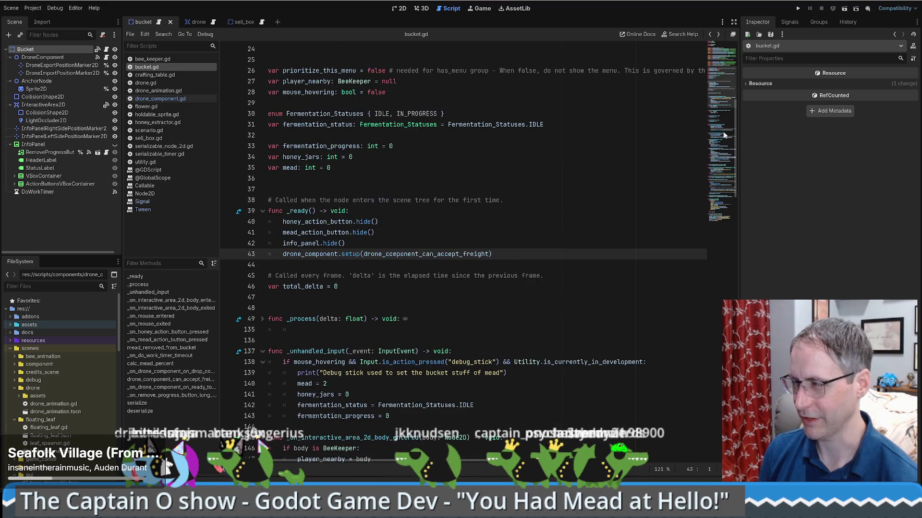
{"action": "left_click_drag", "start_coordinate": [720, 92], "coordinate": [718, 160]}
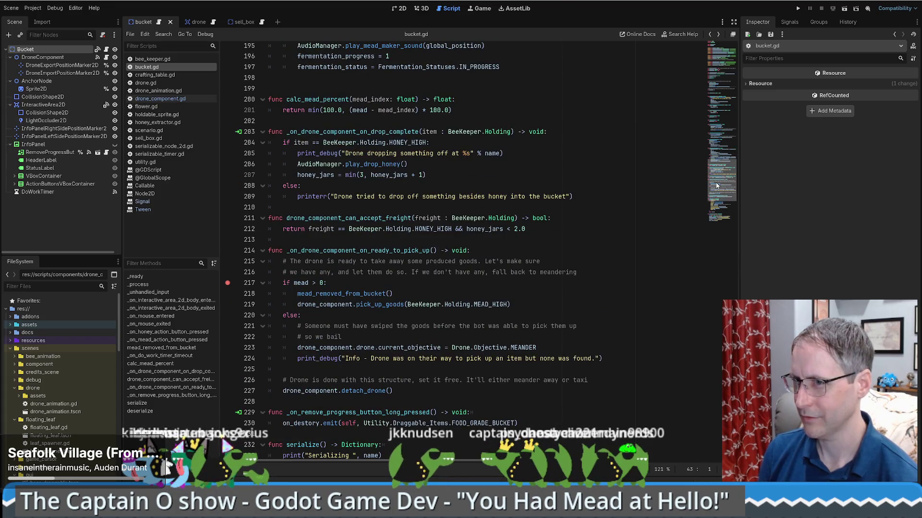
{"action": "left_click", "coordinate": [62, 57]}
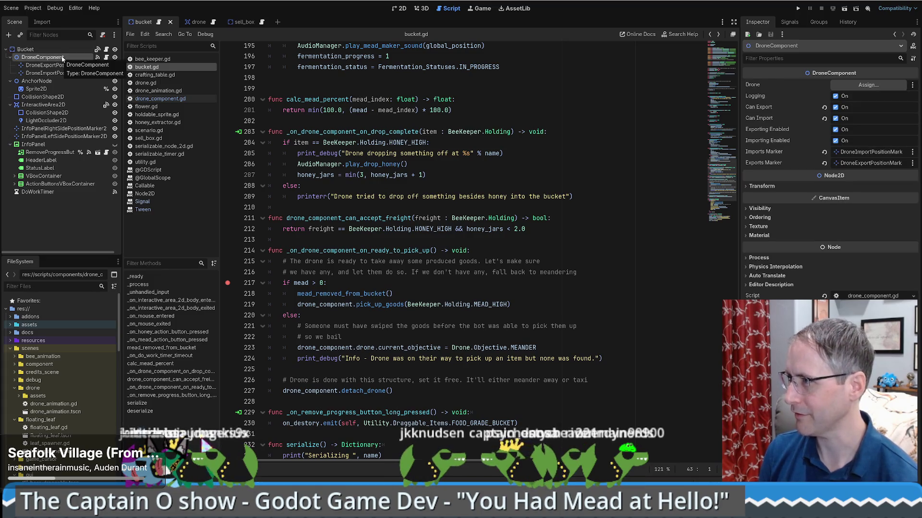
Step: Open crafting_table.tscn via the 'cra' filter and view its DroneComponent signals, then return to the bucket
{"action": "left_click", "coordinate": [782, 24]}
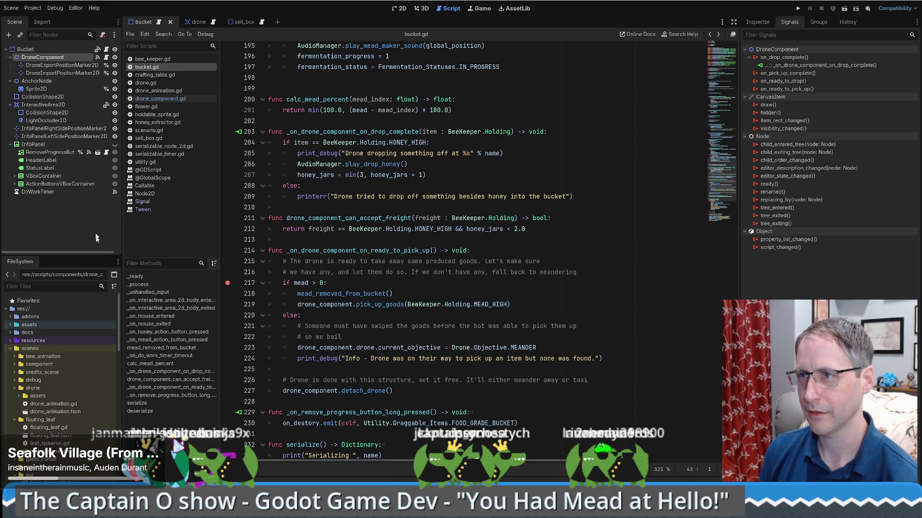
{"action": "type", "text": "cra"}
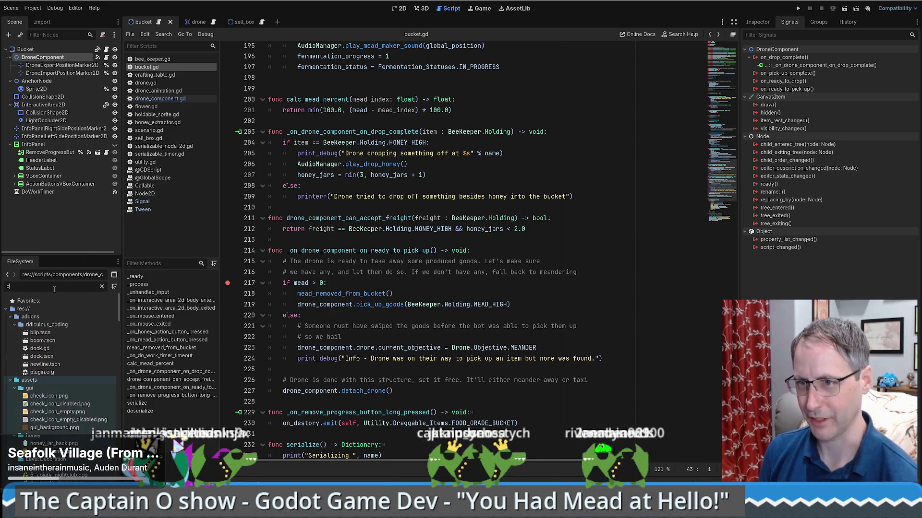
{"action": "double_click", "coordinate": [60, 358]}
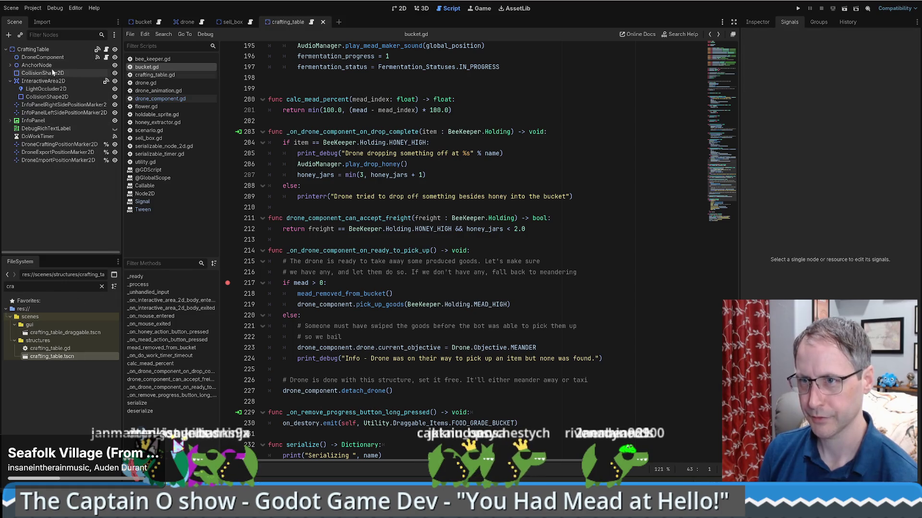
{"action": "left_click", "coordinate": [33, 49]}
{"action": "left_click", "coordinate": [43, 57]}
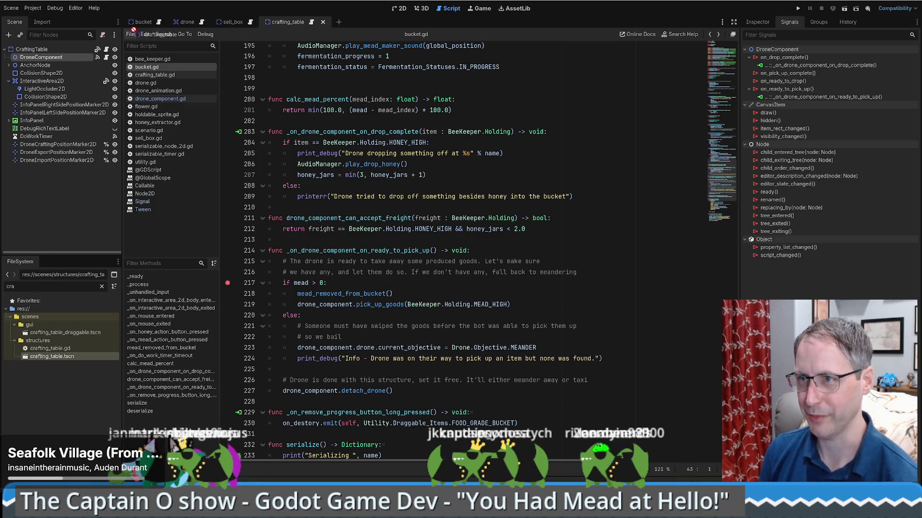
{"action": "left_click_drag", "start_coordinate": [284, 22], "coordinate": [134, 24]}
{"action": "left_click", "coordinate": [206, 22]}
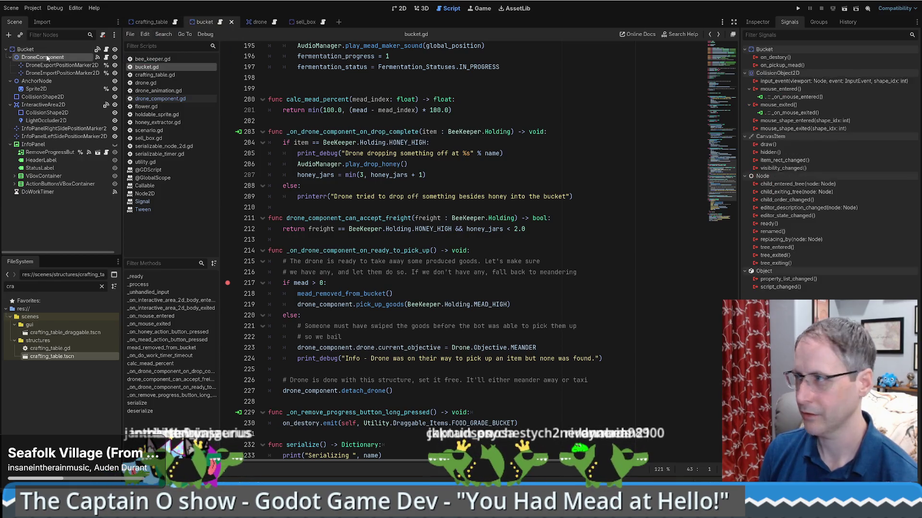
Step: Connect on_ready_to_pick_up to the bucket's pickup handler, verify it, and view drone_component.gd from the top
{"action": "double_click", "coordinate": [791, 90]}
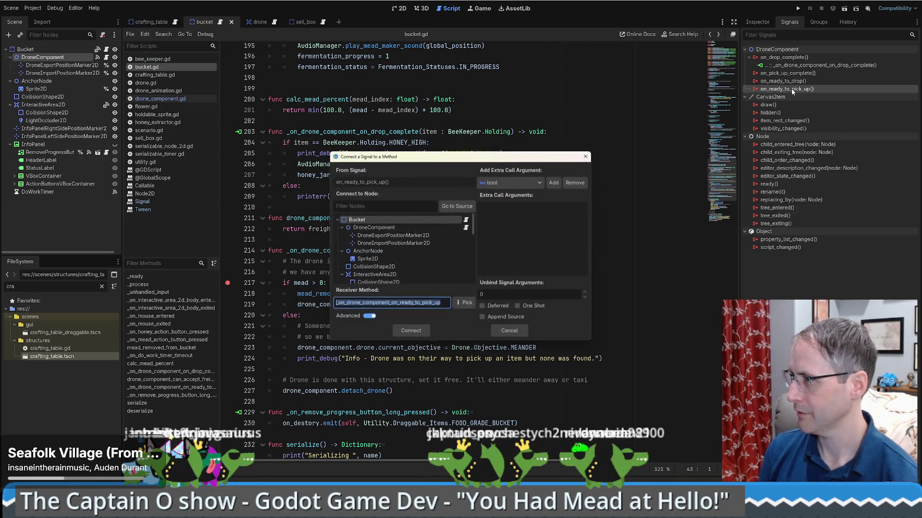
{"action": "left_click", "coordinate": [409, 335]}
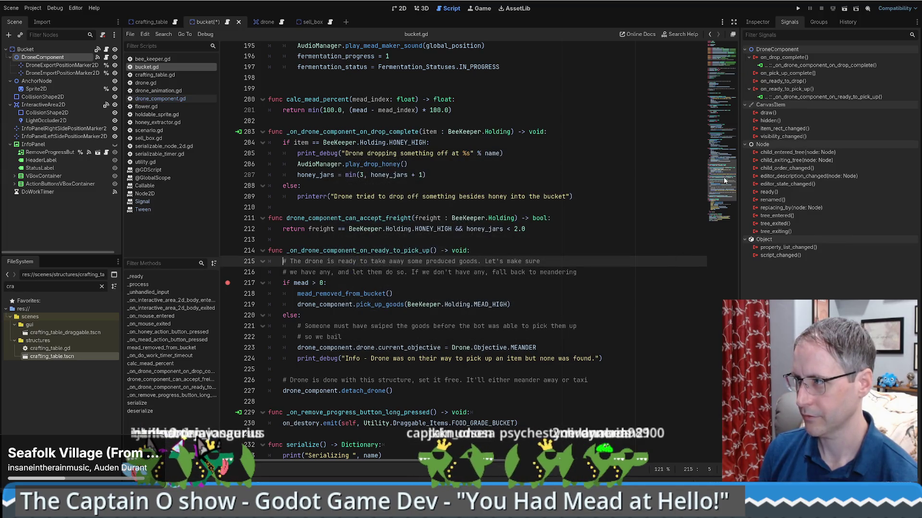
{"action": "left_click_drag", "start_coordinate": [725, 180], "coordinate": [725, 191]}
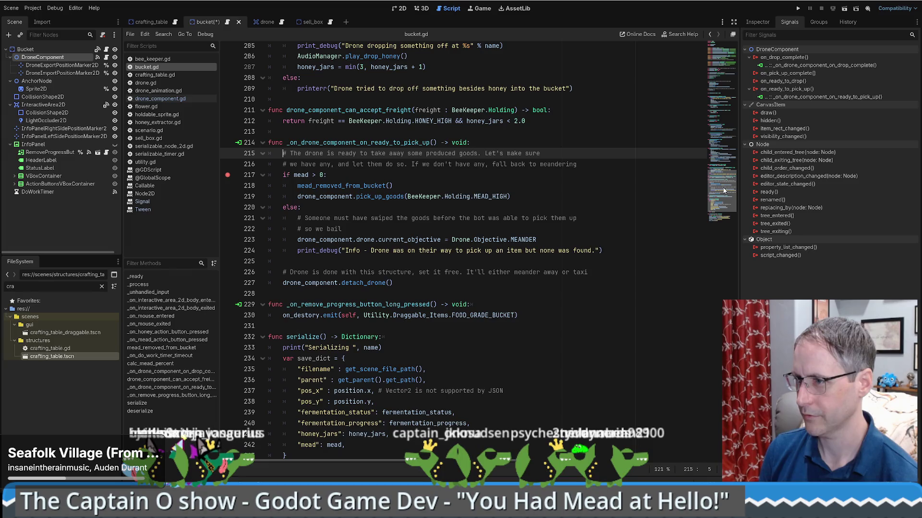
{"action": "scroll", "coordinate": [724, 191], "scroll_direction": "up", "scroll_amount": 1}
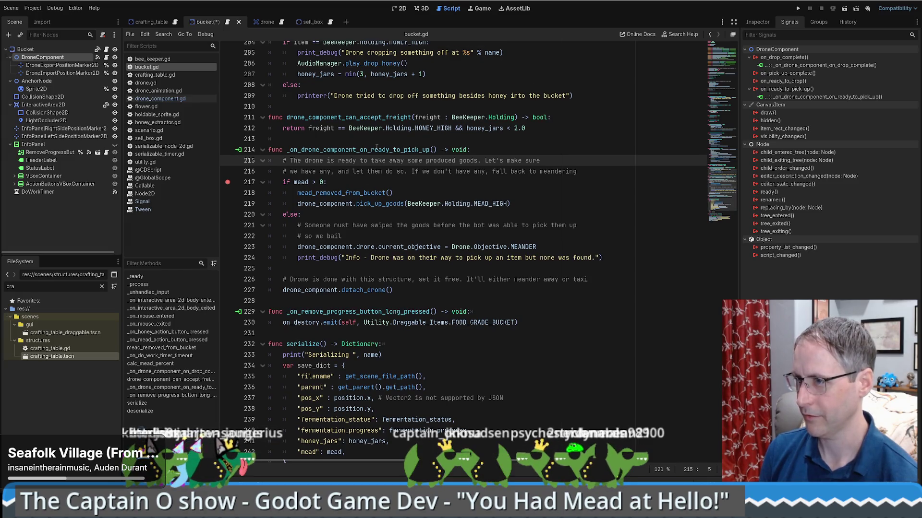
{"action": "double_click", "coordinate": [377, 149]}
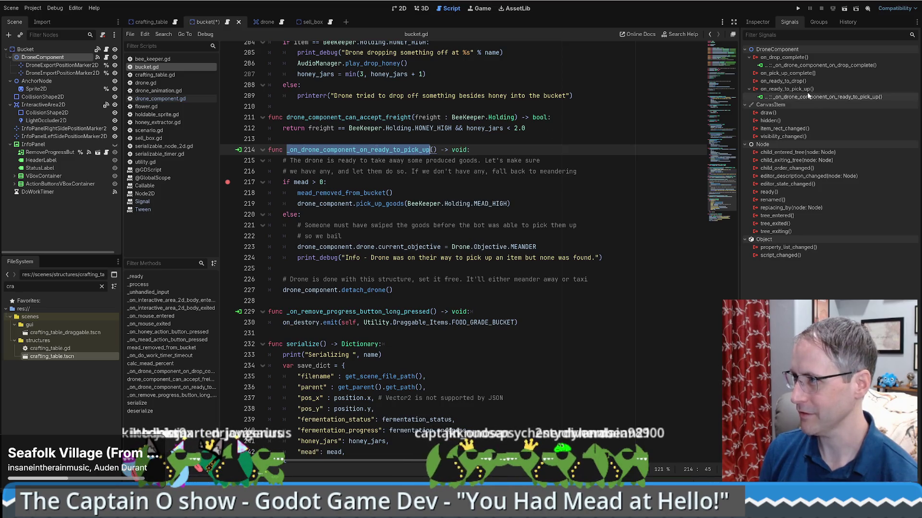
{"action": "double_click", "coordinate": [800, 96]}
{"action": "double_click", "coordinate": [800, 89]}
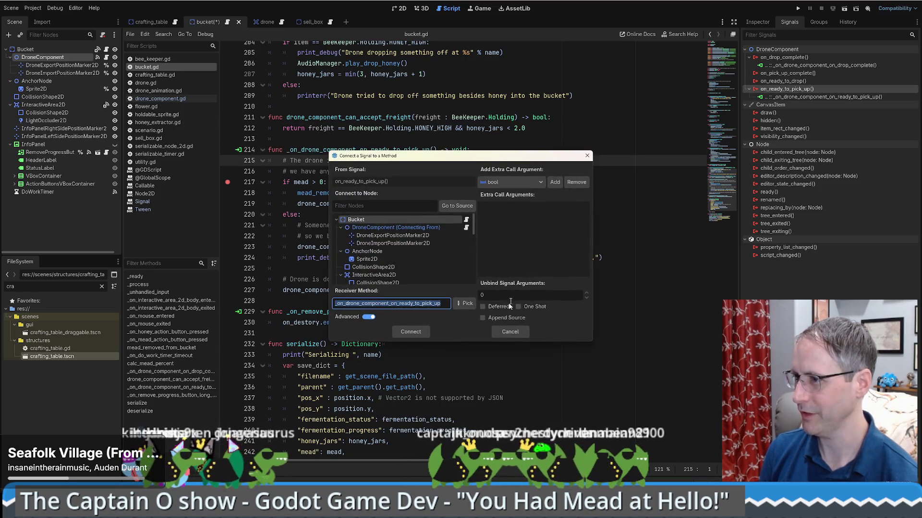
{"action": "key", "text": "Escape"}
{"action": "left_click", "coordinate": [173, 99]}
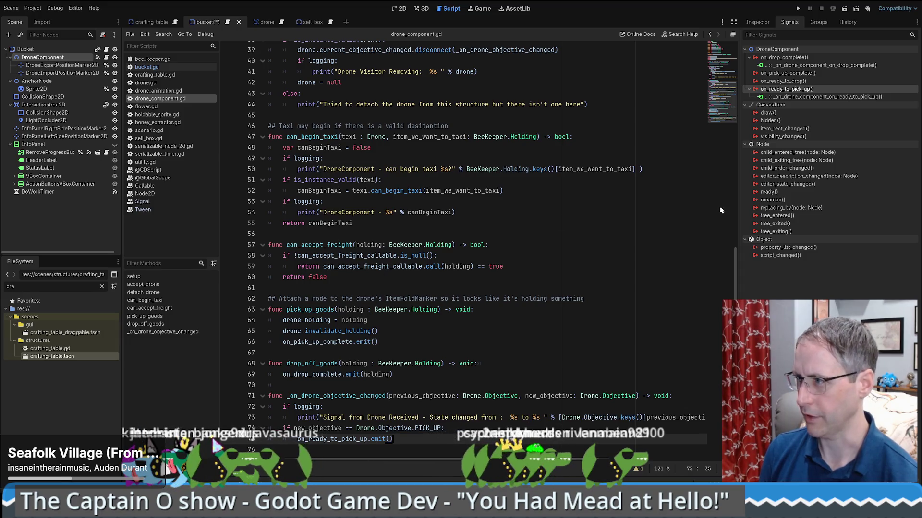
{"action": "left_click", "coordinate": [726, 61]}
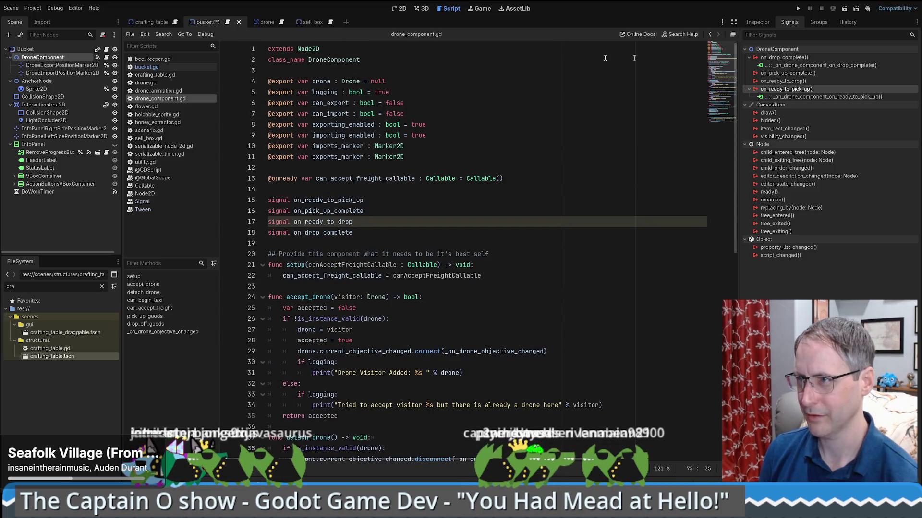
Step: Save bucket.gd and switch to the drone scene's script
{"action": "key", "text": "ctrl+s"}
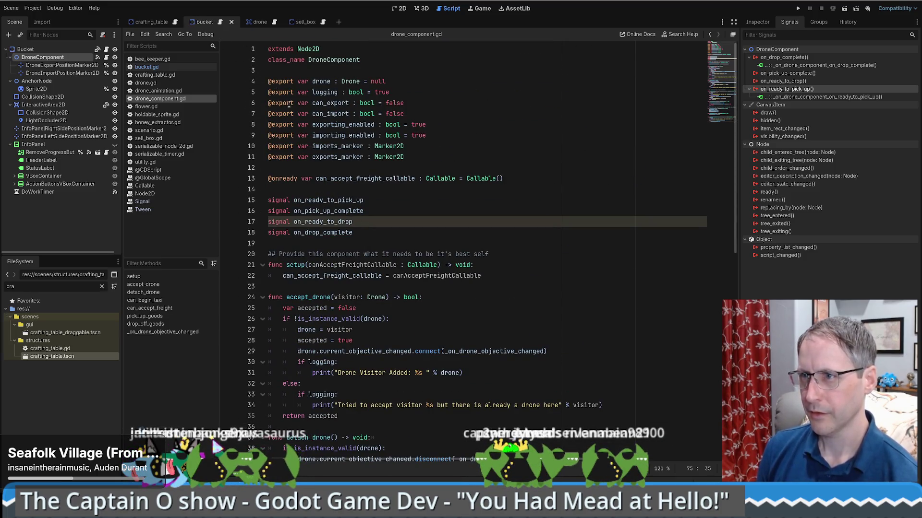
{"action": "left_click", "coordinate": [262, 23]}
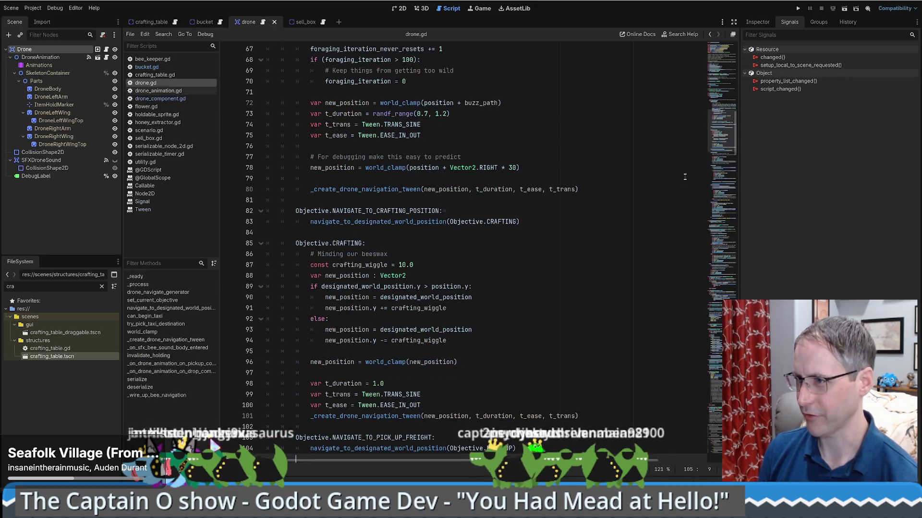
{"action": "scroll", "coordinate": [726, 98], "scroll_direction": "up", "scroll_amount": 8}
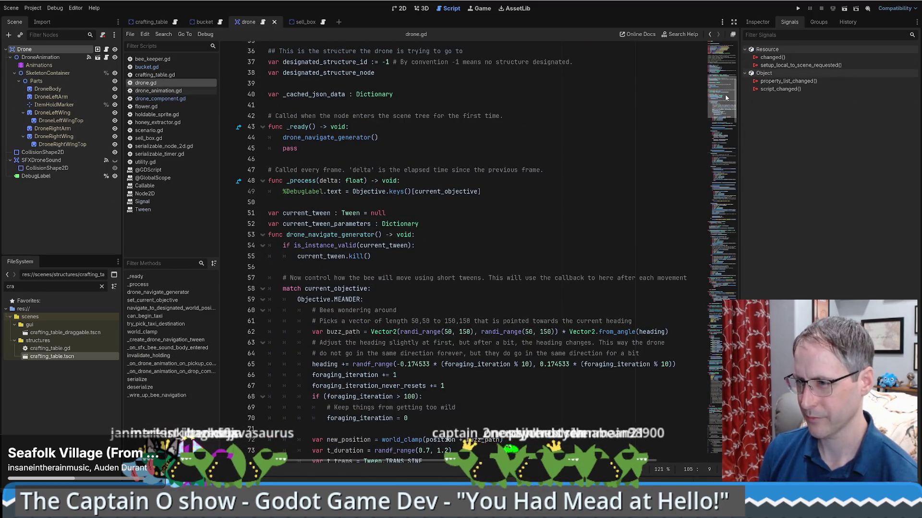
{"action": "left_click_drag", "start_coordinate": [725, 97], "coordinate": [738, 154]}
Step: Search drone.gd for Objective.PICK_UP and Objective.NAVIGATE_TO_PICK_UP_FREIGHT
{"action": "double_click", "coordinate": [347, 170]}
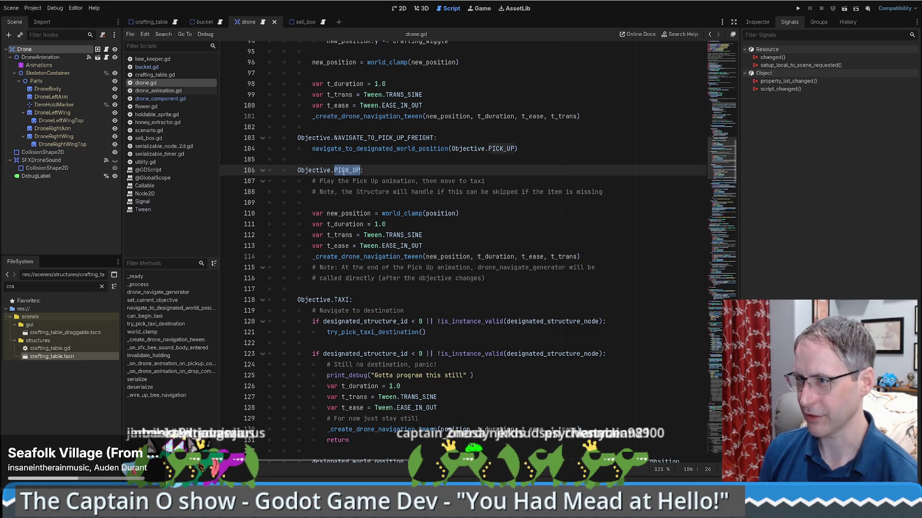
{"action": "left_click_drag", "start_coordinate": [297, 170], "coordinate": [362, 170]}
{"action": "key", "text": "ctrl+f"}
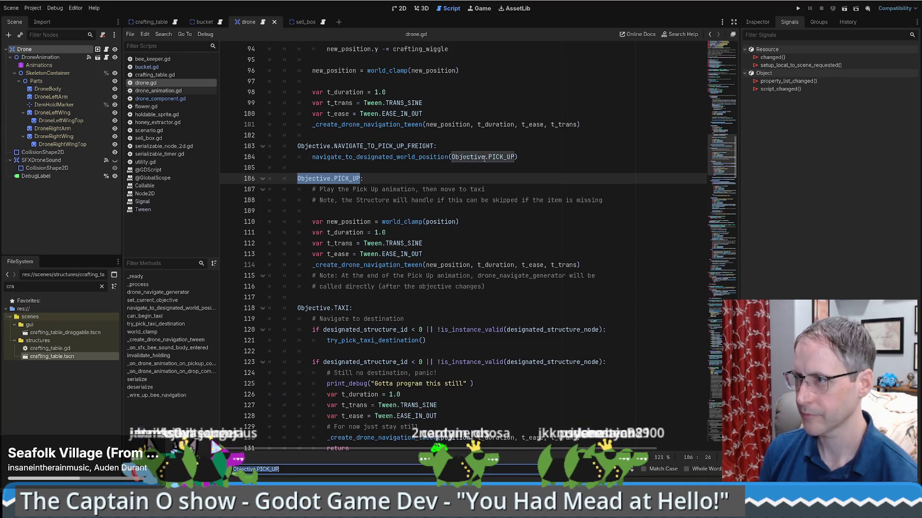
{"action": "left_click_drag", "start_coordinate": [297, 145], "coordinate": [435, 146]}
{"action": "key", "text": "ctrl+f"}
Step: Search the whole project for NAVIGATE_TO_PICK_UP_FREIGHT, finding 5 matches in 3 files
{"action": "scroll", "coordinate": [469, 156], "scroll_direction": "up", "scroll_amount": 6}
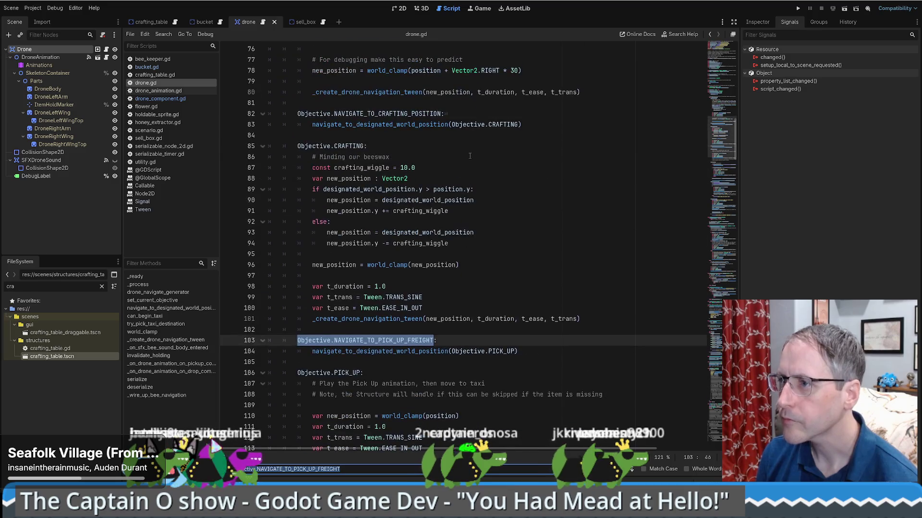
{"action": "scroll", "coordinate": [469, 156], "scroll_direction": "down", "scroll_amount": 2}
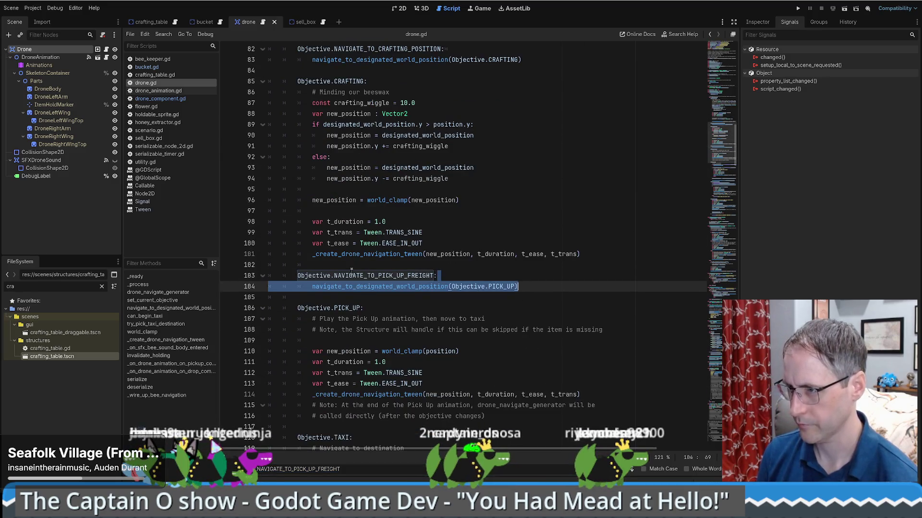
{"action": "double_click", "coordinate": [354, 277]}
{"action": "key", "text": "ctrl+shift+f"}
{"action": "key", "text": "Return"}
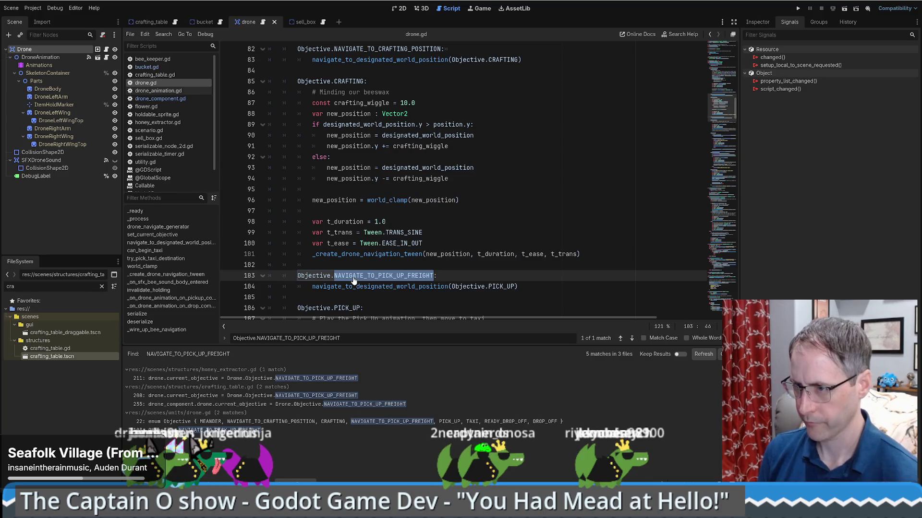
Step: Open the crafting_table.gd match at line 208 and search for try_drone_handle_freight
{"action": "left_click", "coordinate": [242, 379]}
{"action": "left_click", "coordinate": [243, 396]}
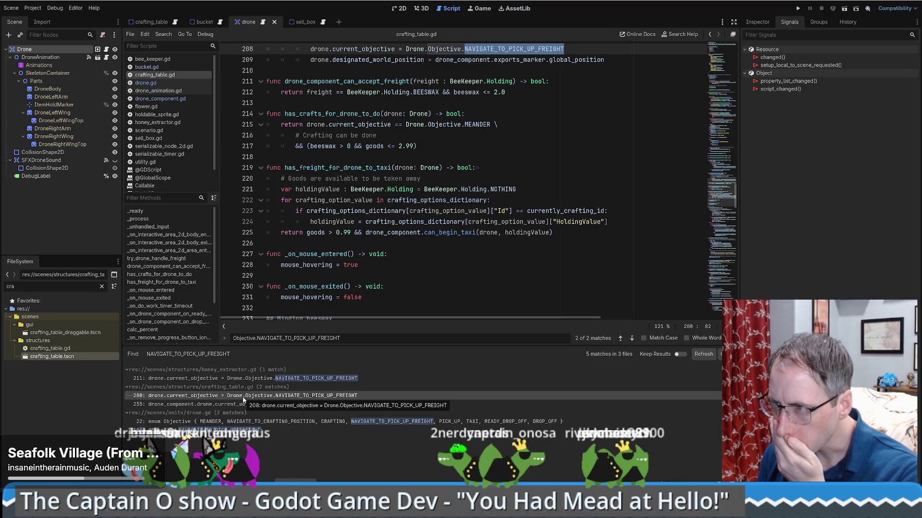
{"action": "scroll", "coordinate": [450, 243], "scroll_direction": "up", "scroll_amount": 5}
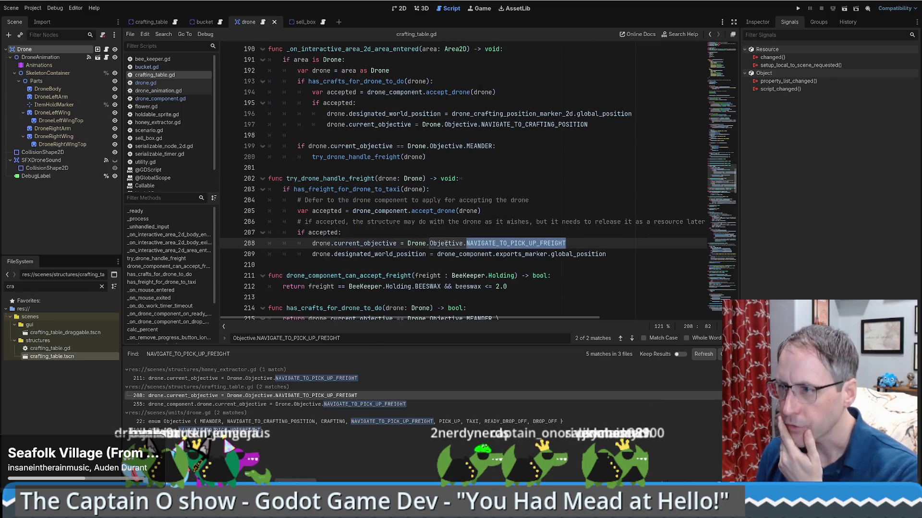
{"action": "double_click", "coordinate": [340, 179]}
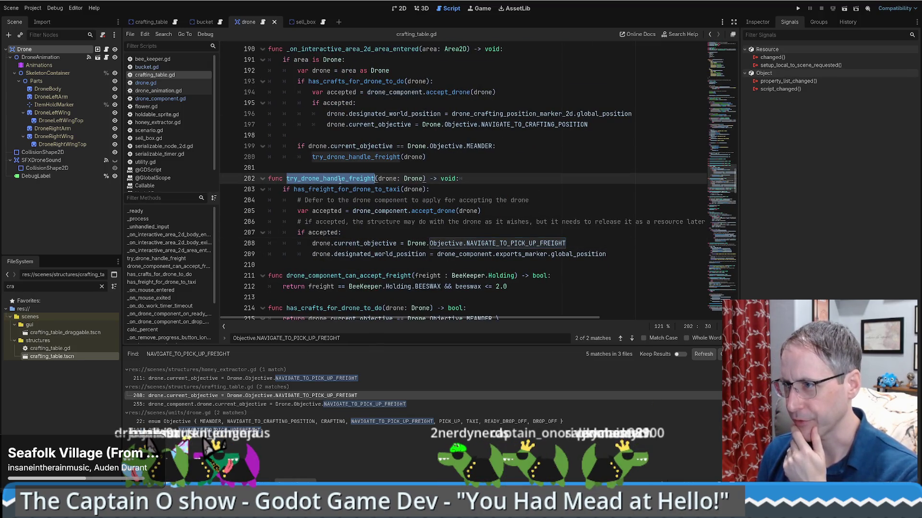
{"action": "key", "text": "ctrl+f"}
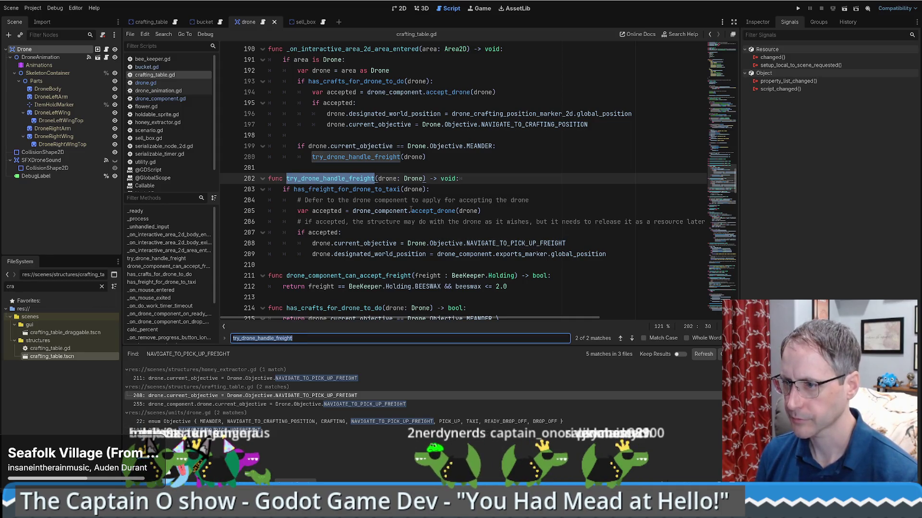
Step: Review honey_extractor.gd's drone freight handler, then select the Bucket root node in its scene
{"action": "left_click", "coordinate": [254, 378]}
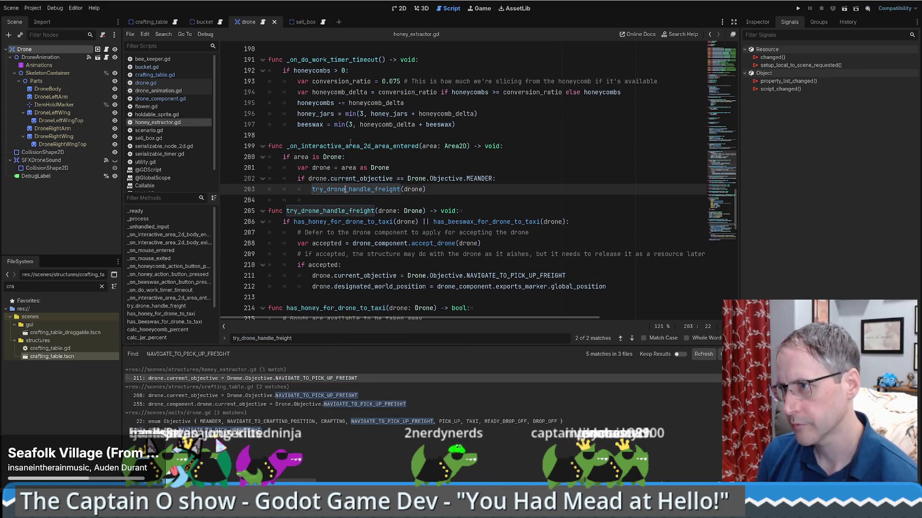
{"action": "double_click", "coordinate": [355, 146]}
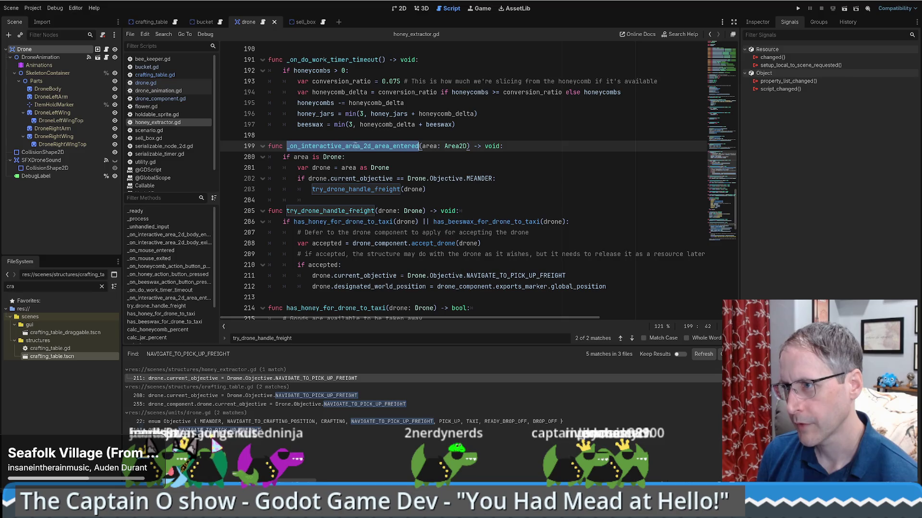
{"action": "left_click", "coordinate": [420, 167]}
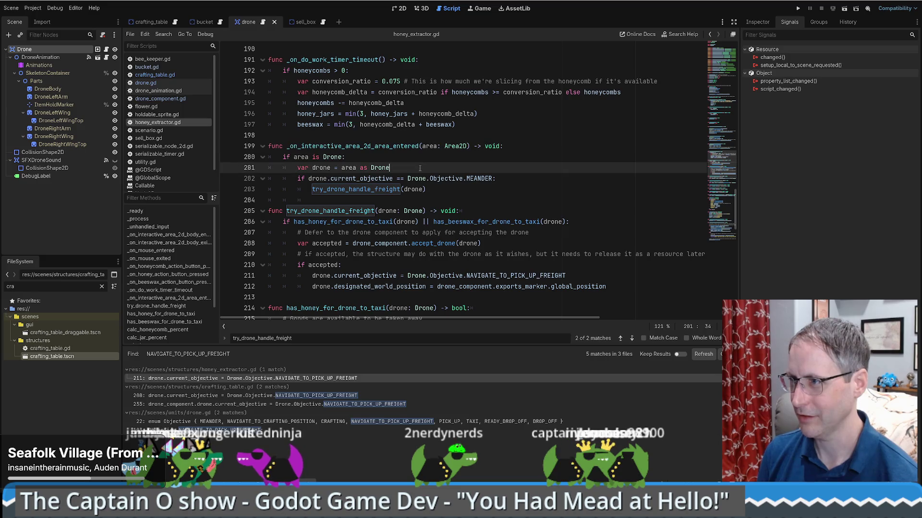
{"action": "left_click", "coordinate": [205, 21]}
{"action": "left_click", "coordinate": [60, 48]}
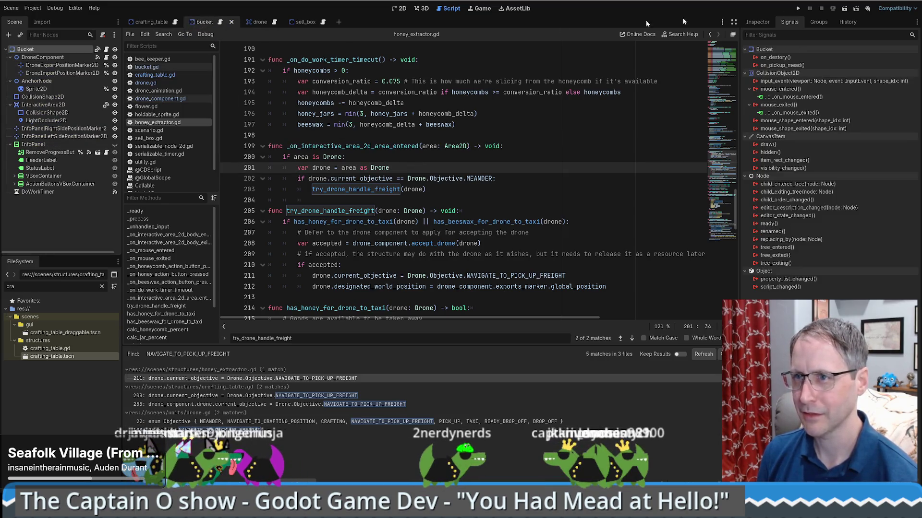
Step: In the Signals panel, inspect the Bucket, CraftingTable root and DroneComponent connections
{"action": "left_click", "coordinate": [829, 22]}
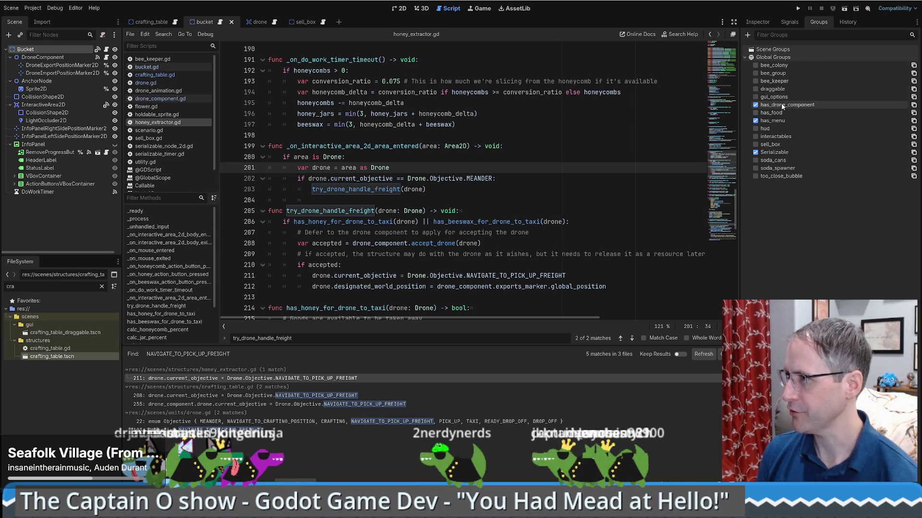
{"action": "left_click", "coordinate": [790, 22]}
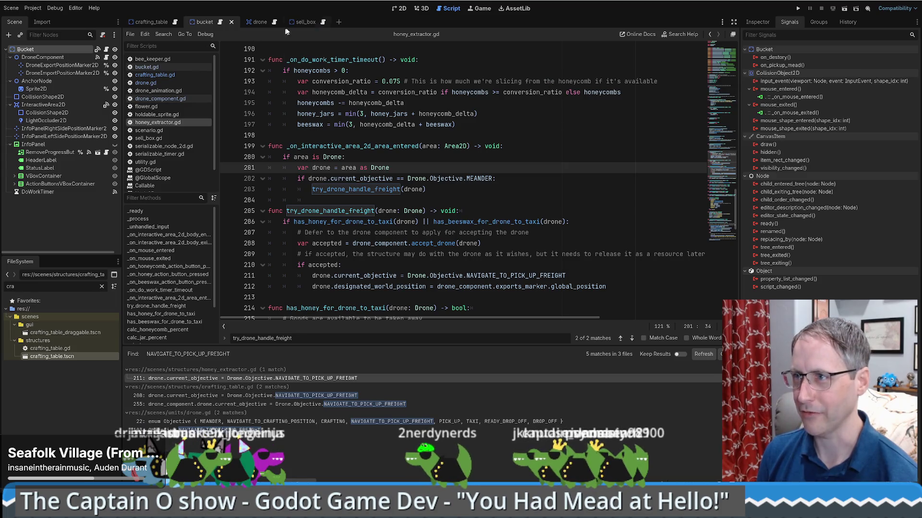
{"action": "left_click", "coordinate": [147, 23]}
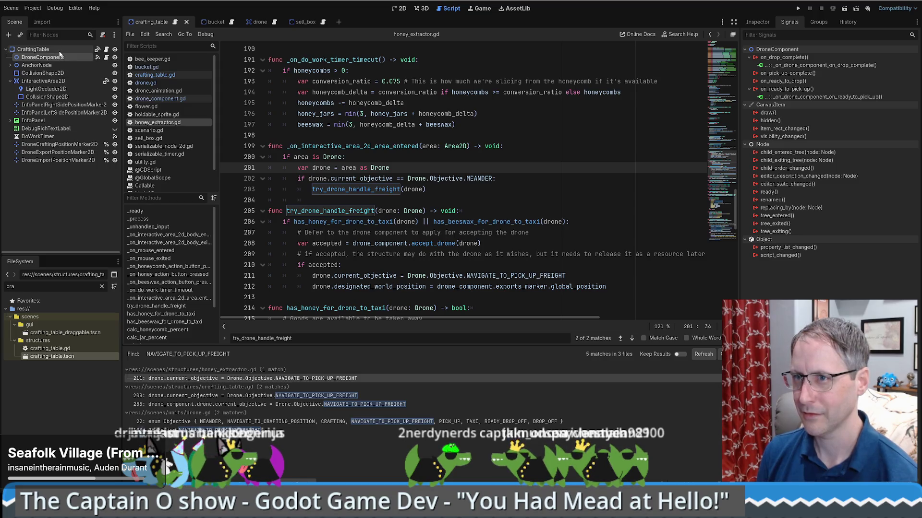
{"action": "left_click", "coordinate": [61, 50]}
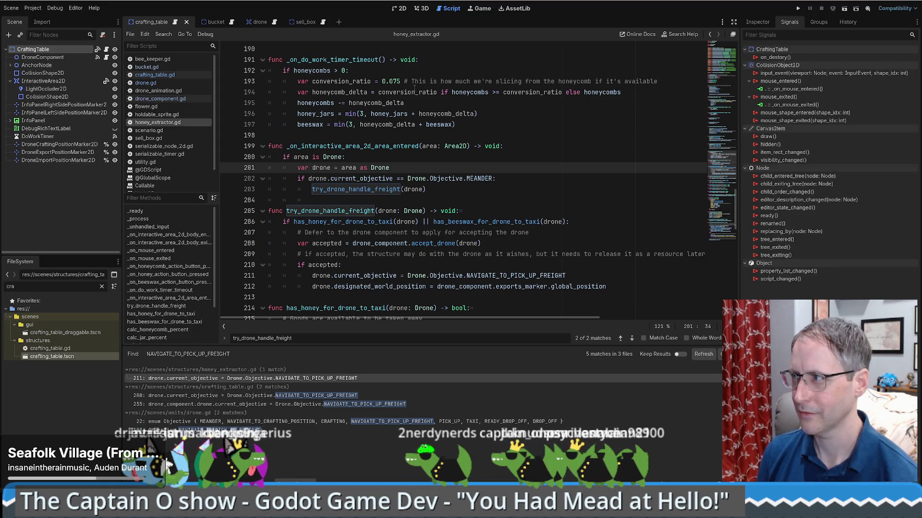
{"action": "left_click", "coordinate": [40, 58]}
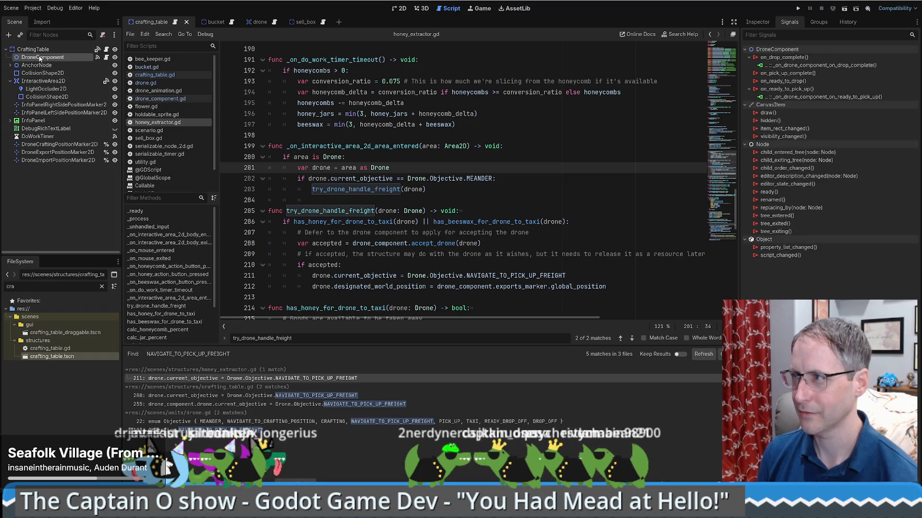
{"action": "left_click", "coordinate": [41, 50]}
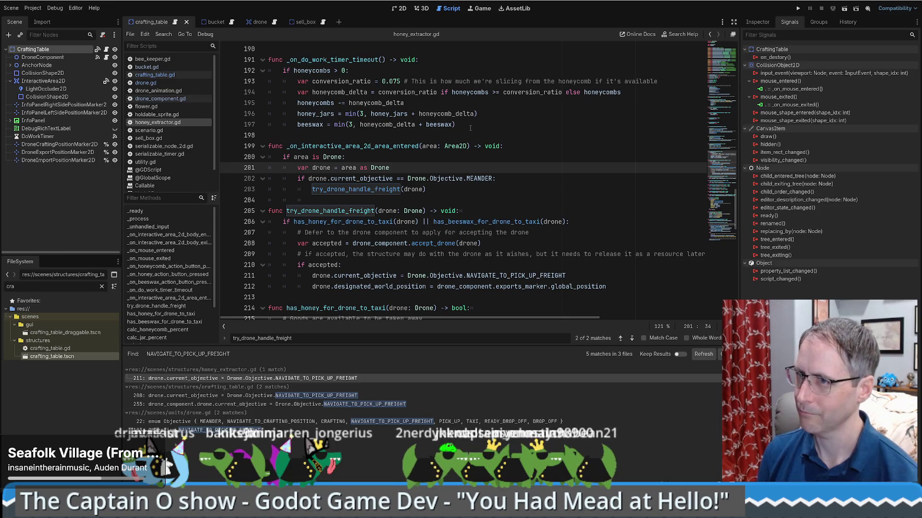
Step: Compare the InteractiveArea2D signal connections of crafting table and bucket, then bring up Obsidian
{"action": "left_click", "coordinate": [41, 81]}
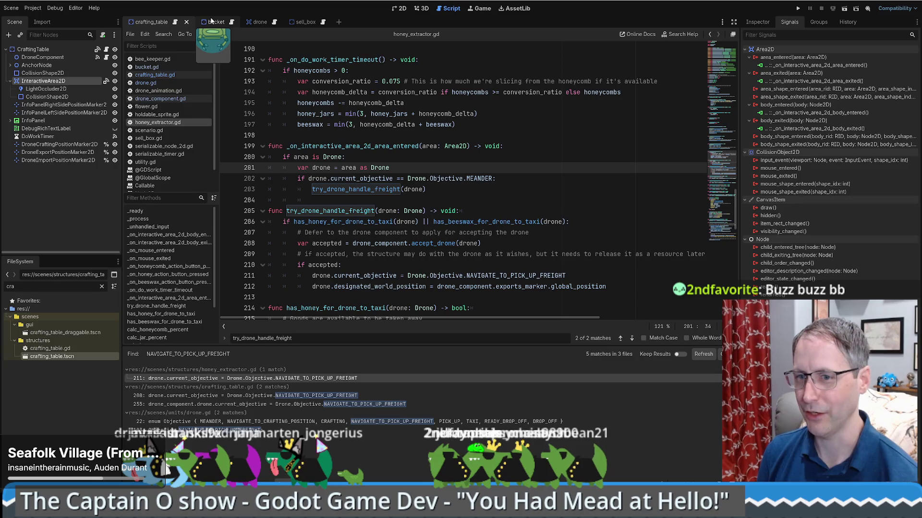
{"action": "left_click", "coordinate": [211, 20]}
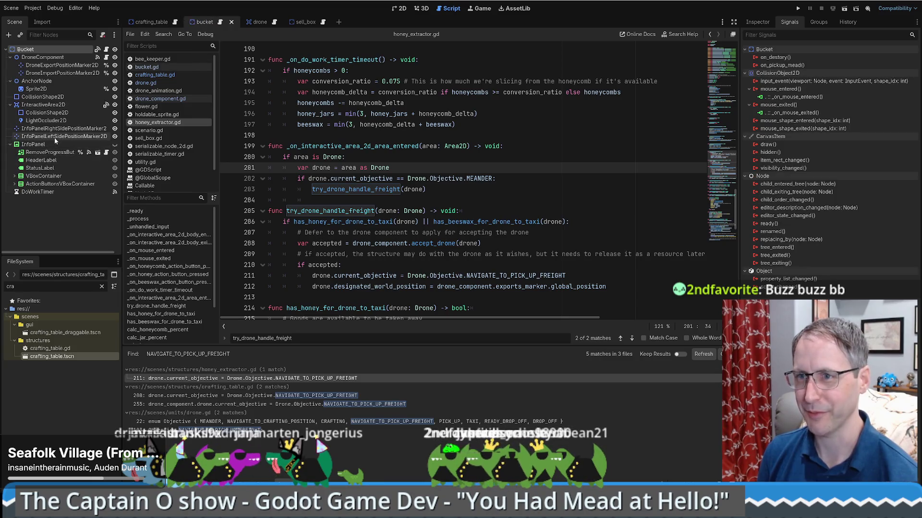
{"action": "left_click", "coordinate": [54, 105]}
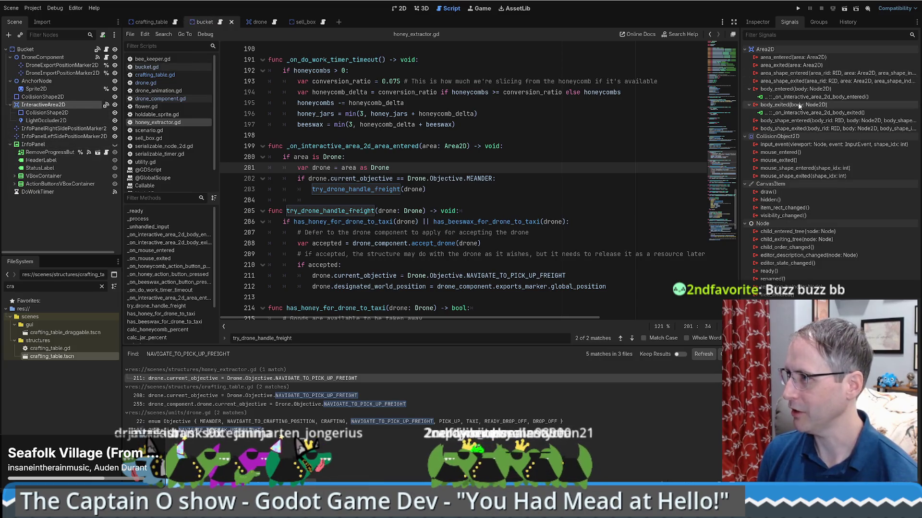
{"action": "left_click", "coordinate": [154, 22]}
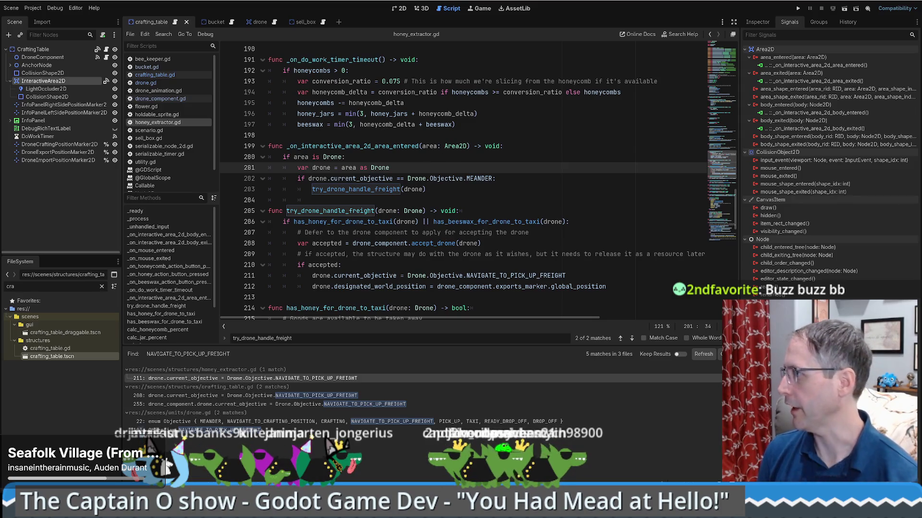
{"action": "key", "text": "alt+Tab"}
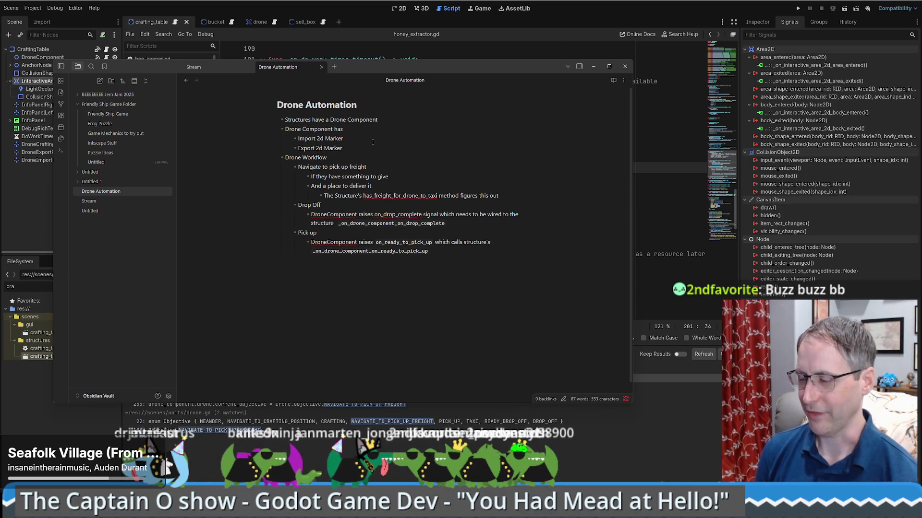
Step: Add a 'Structure InteractiveArea needs' bullet with area_enetered and area_exited sub-bullets, then hide Obsidian
{"action": "key", "text": "Return"}
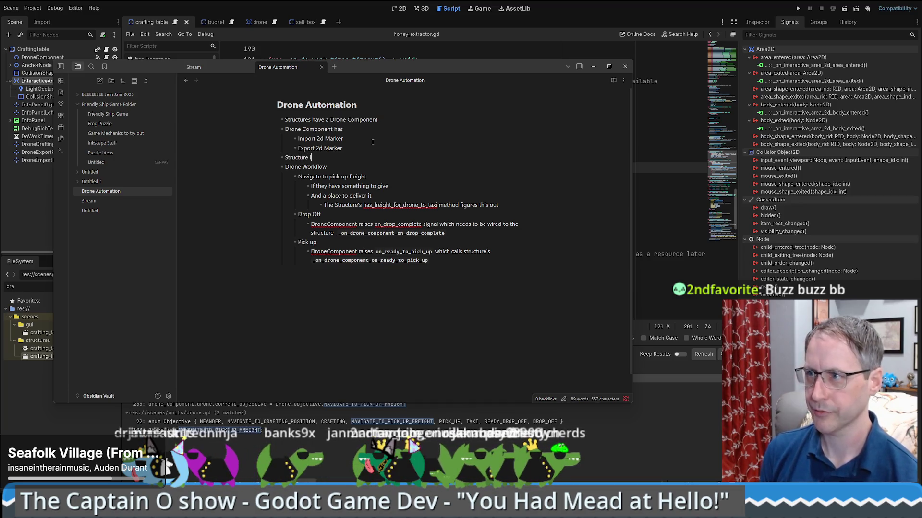
{"action": "left_click_drag", "start_coordinate": [425, 67], "coordinate": [517, 66]}
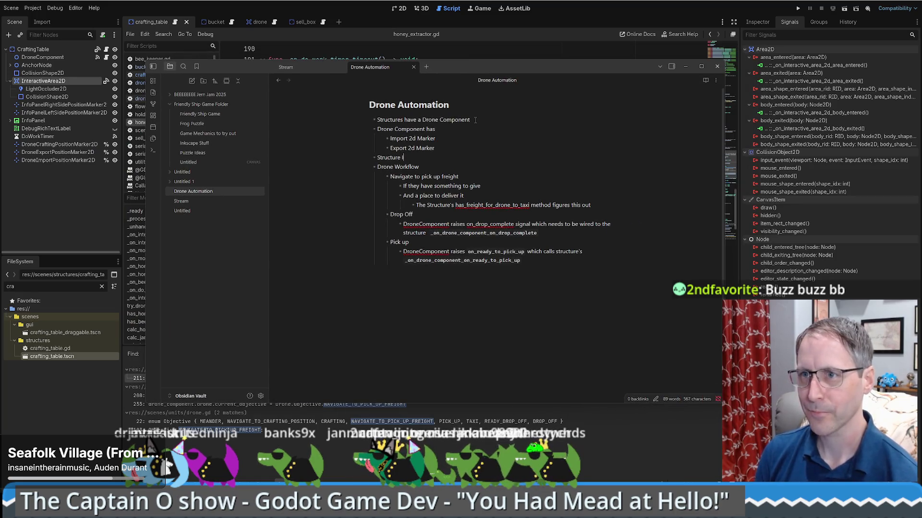
{"action": "type", "text": "eract"}
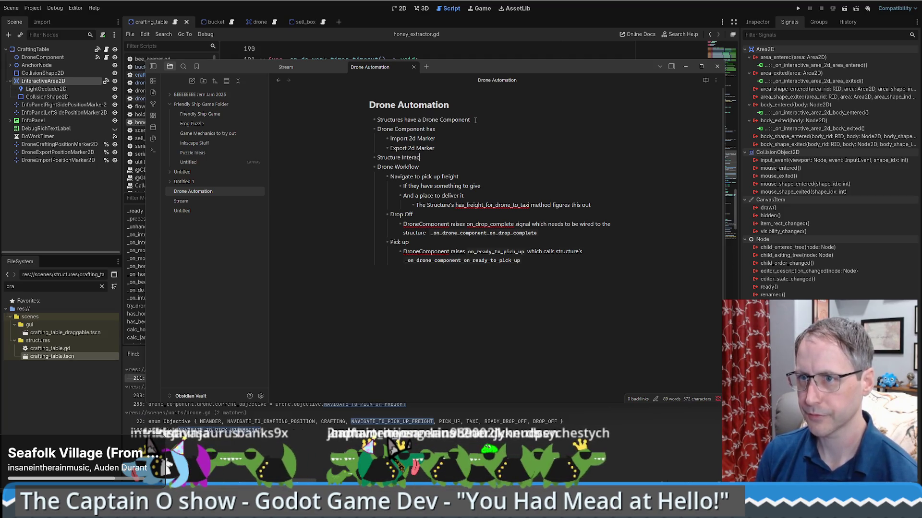
{"action": "type", "text": "veArea need"}
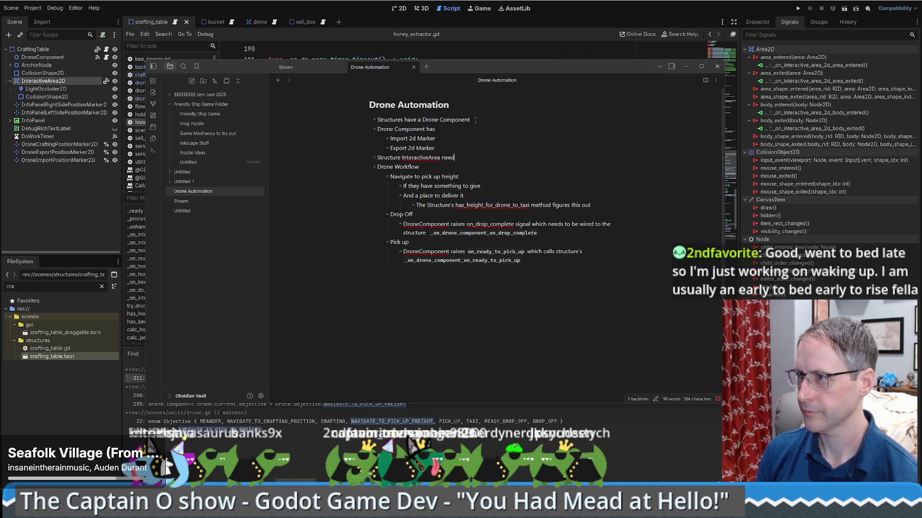
{"action": "type", "text": "s"}
{"action": "key", "text": "Return"}
{"action": "key", "text": "Tab"}
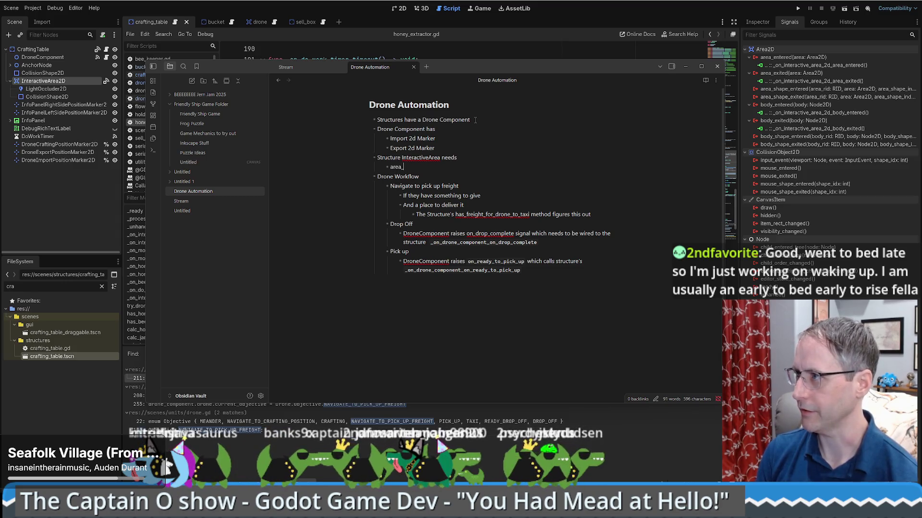
{"action": "key", "text": "Return"}
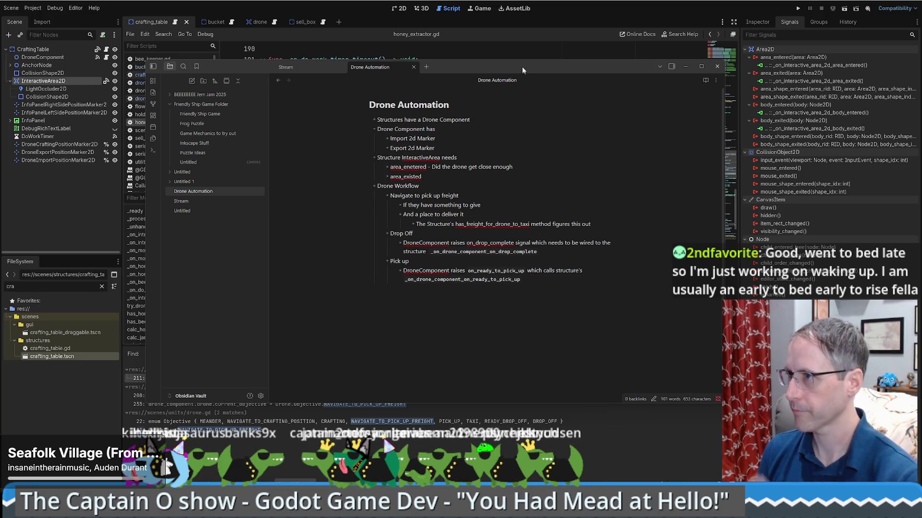
{"action": "key", "text": "super+shift+Right"}
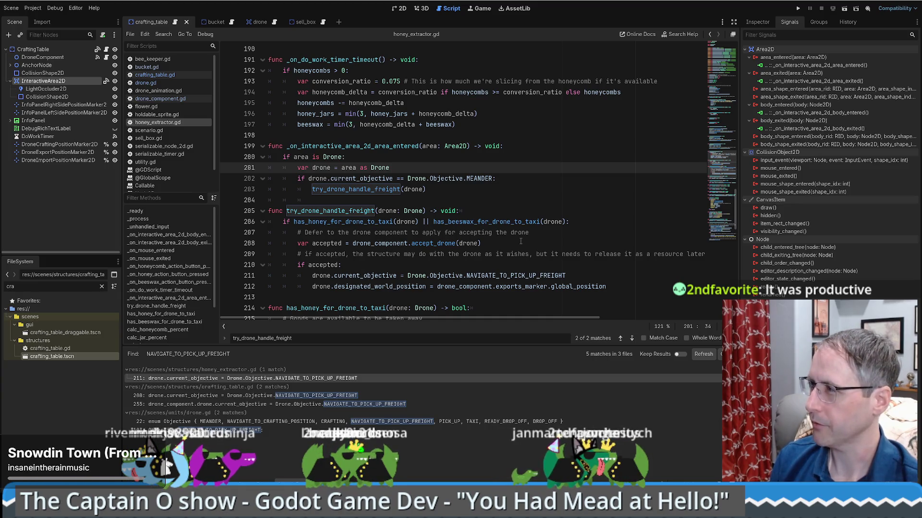
{"action": "scroll", "coordinate": [379, 255], "scroll_direction": "down", "scroll_amount": 3}
{"action": "scroll", "coordinate": [384, 252], "scroll_direction": "up", "scroll_amount": 3}
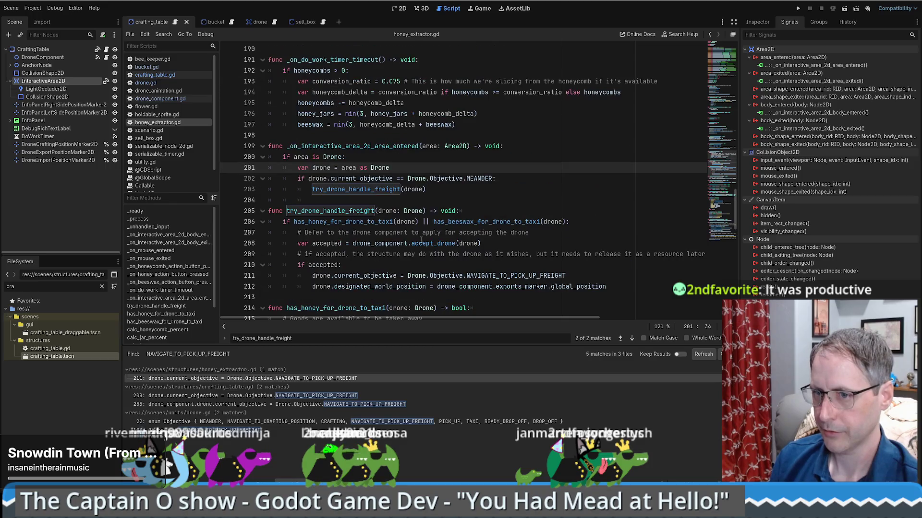
{"action": "scroll", "coordinate": [398, 247], "scroll_direction": "down", "scroll_amount": 3}
{"action": "scroll", "coordinate": [415, 244], "scroll_direction": "up", "scroll_amount": 3}
{"action": "scroll", "coordinate": [498, 200], "scroll_direction": "up", "scroll_amount": 4}
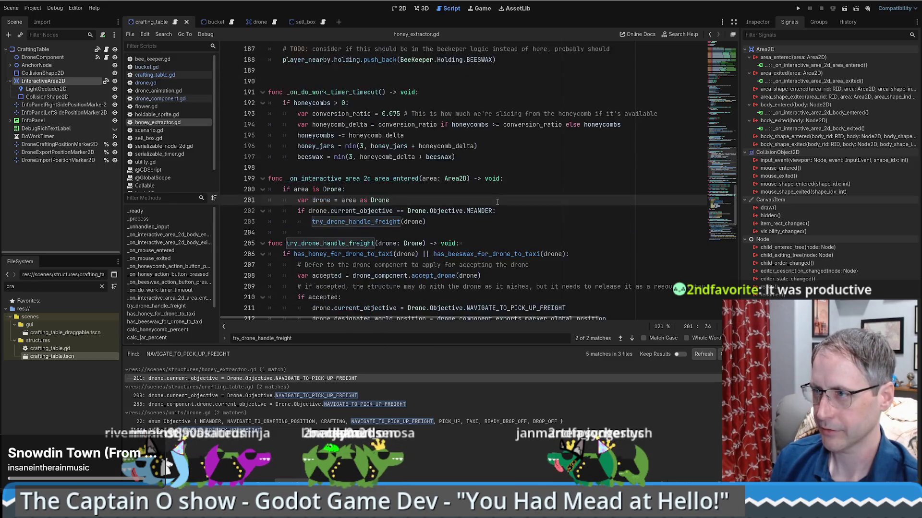
{"action": "scroll", "coordinate": [498, 201], "scroll_direction": "down", "scroll_amount": 6}
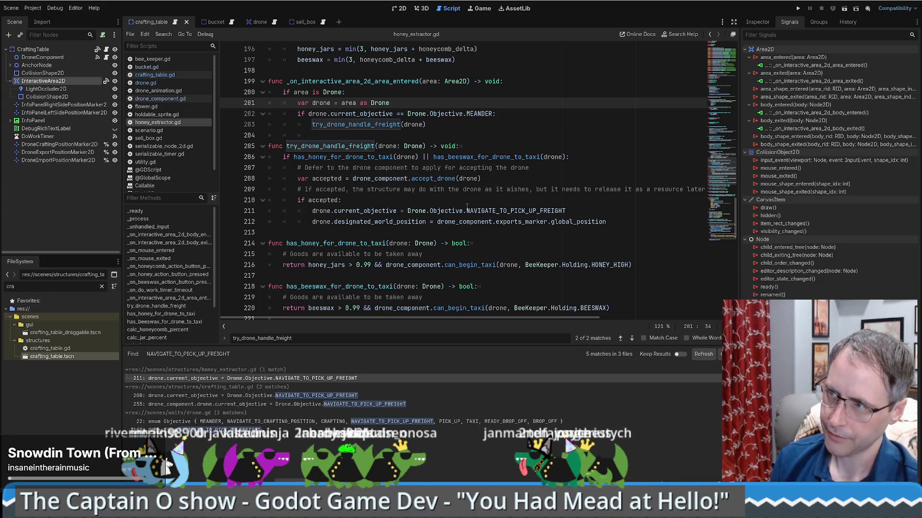
{"action": "mouse_move", "coordinate": [467, 207]}
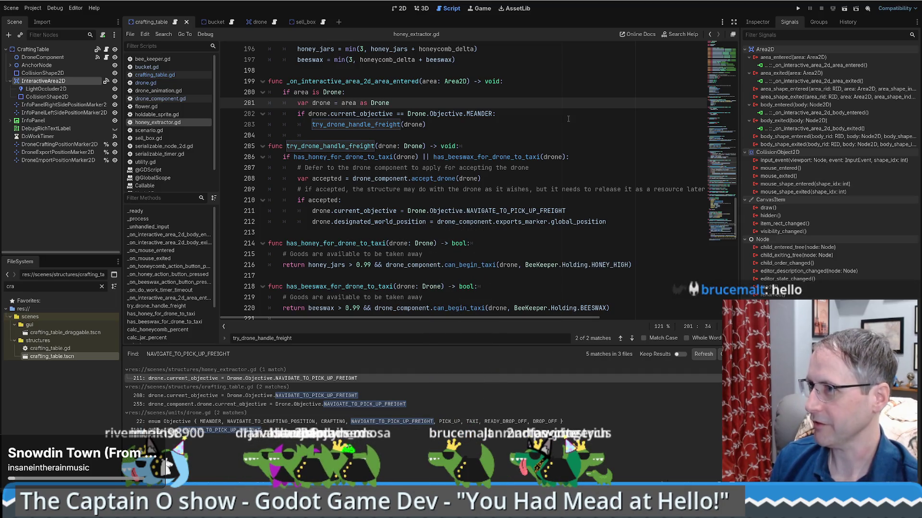
Step: Run the game, start a New Game, maximize its window and walk the player right
{"action": "left_click", "coordinate": [482, 8]}
{"action": "left_click", "coordinate": [451, 9]}
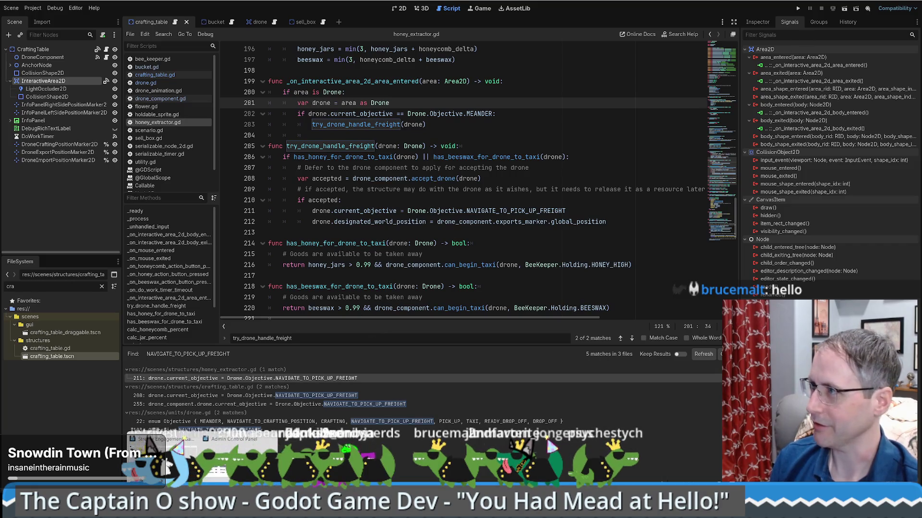
{"action": "left_click", "coordinate": [800, 8]}
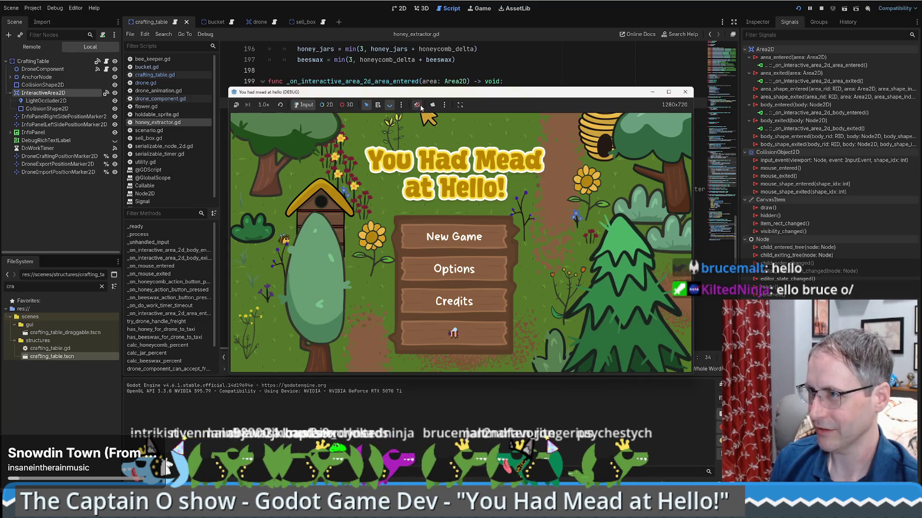
{"action": "left_click", "coordinate": [460, 235]}
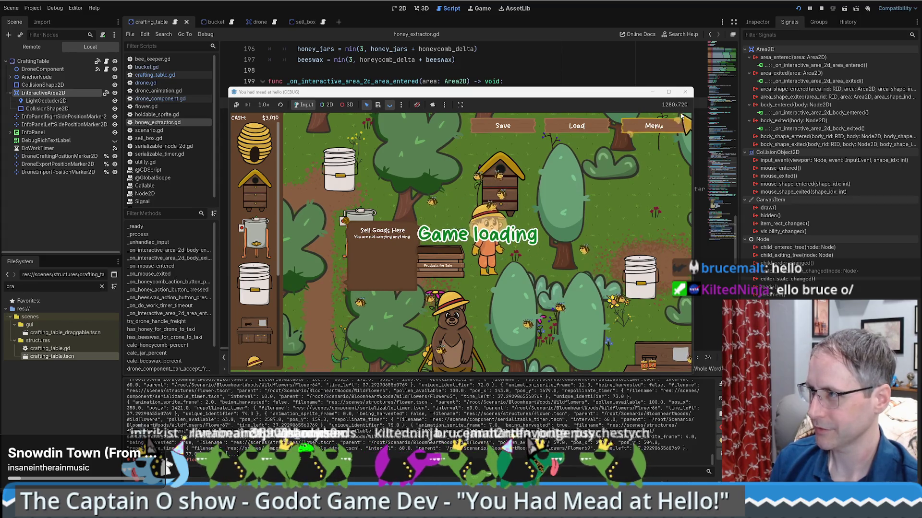
{"action": "left_click", "coordinate": [668, 92]}
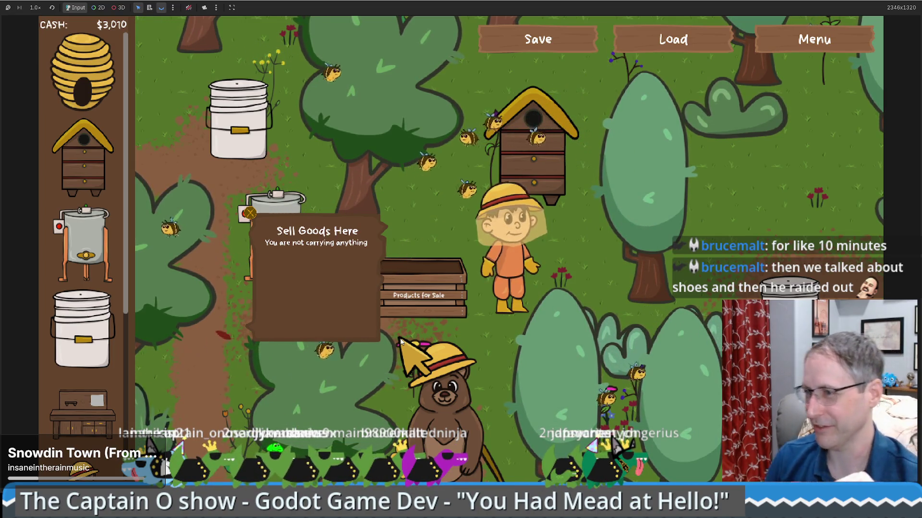
{"action": "left_click", "coordinate": [528, 300]}
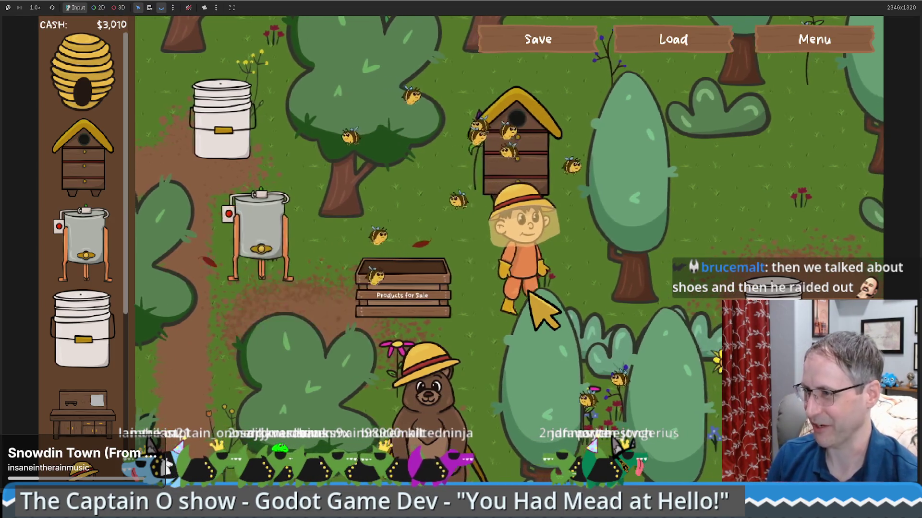